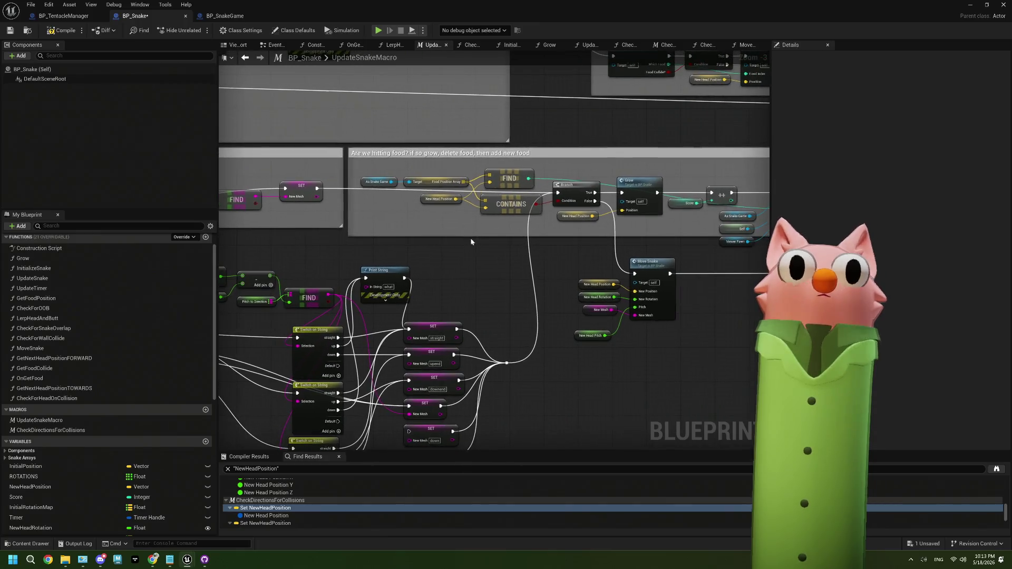
# Pan across the BP_Snake macro graph to center the 'Are we hitting food?' block
pyautogui.moveTo(560, 242)
pyautogui.mouseDown()
pyautogui.moveTo(295, 286)
pyautogui.moveTo(434, 198)
pyautogui.moveTo(584, 165)
pyautogui.mouseUp()
pyautogui.moveTo(356, 314); pyautogui.dragTo(542, 255)
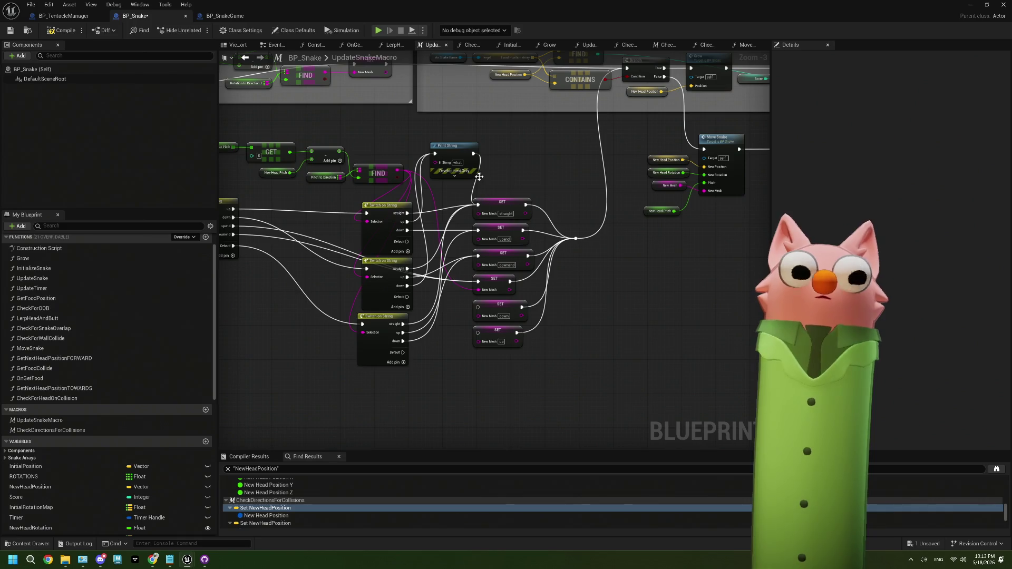
pyautogui.scroll(-2, 485, 237)
pyautogui.moveTo(486, 237); pyautogui.dragTo(527, 295)
pyautogui.scroll(3, 409, 294)
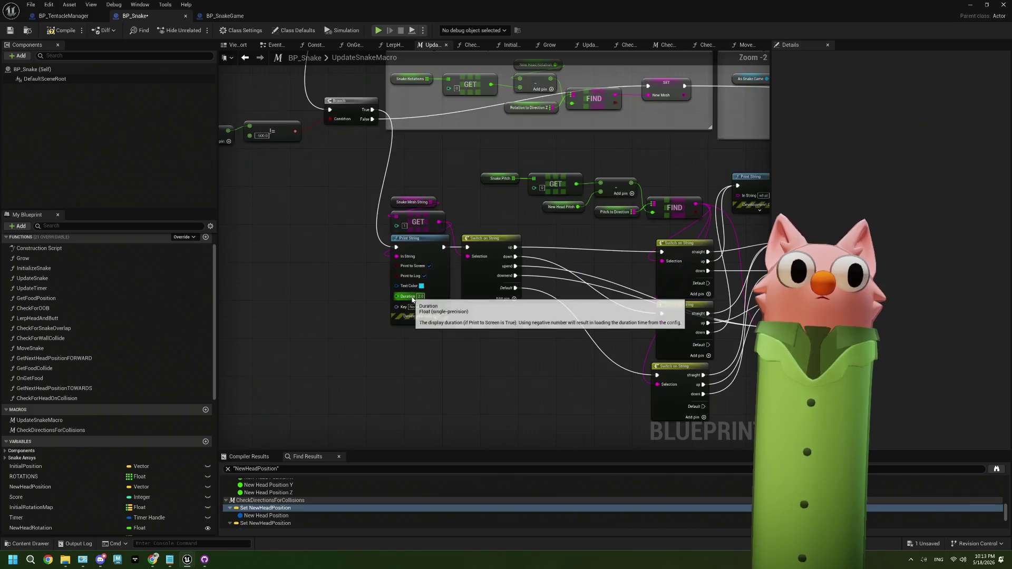
pyautogui.moveTo(410, 299)
pyautogui.mouseDown()
pyautogui.moveTo(390, 422)
pyautogui.moveTo(472, 246)
pyautogui.mouseUp()
pyautogui.moveTo(538, 268); pyautogui.dragTo(474, 264)
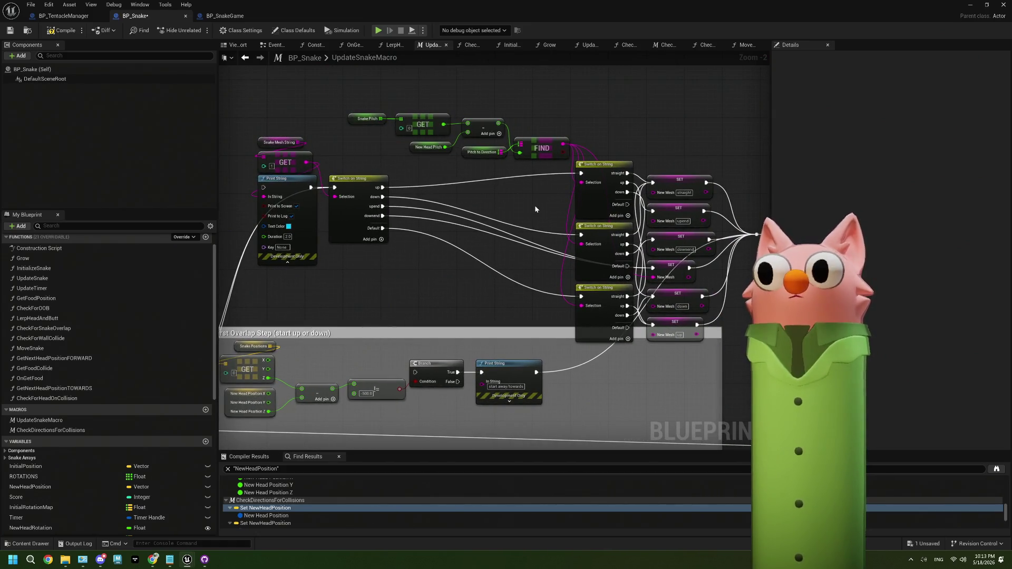
pyautogui.moveTo(534, 209); pyautogui.dragTo(371, 188)
pyautogui.moveTo(581, 229); pyautogui.dragTo(498, 176)
pyautogui.moveTo(550, 277)
pyautogui.mouseDown()
pyautogui.moveTo(510, 247)
pyautogui.moveTo(399, 216)
pyautogui.mouseUp()
pyautogui.moveTo(599, 300); pyautogui.dragTo(459, 221)
# Inspect the On Get Food, NewHeadPosition, Branch and Print String nodes
pyautogui.click(459, 221)
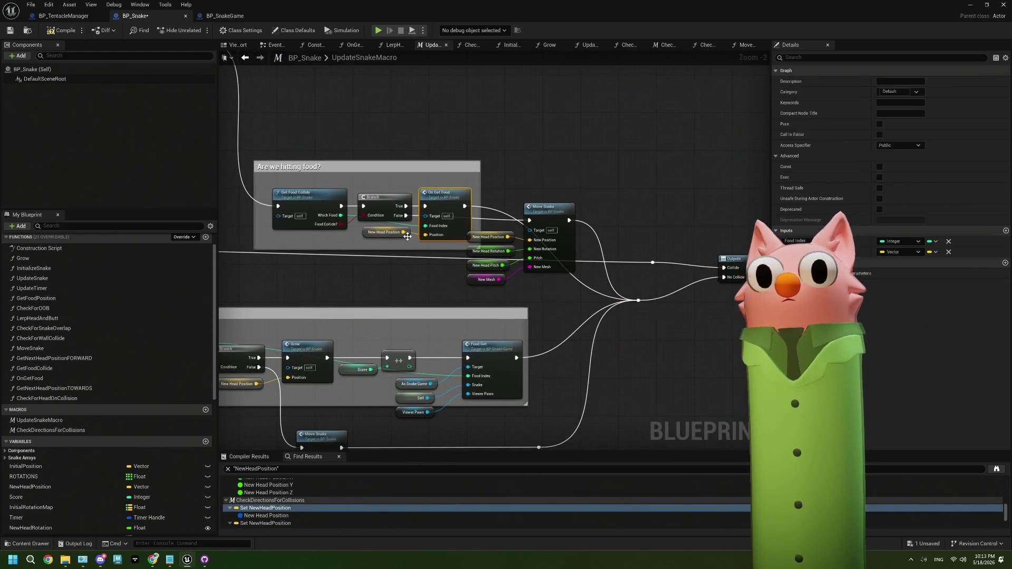
pyautogui.click(407, 236)
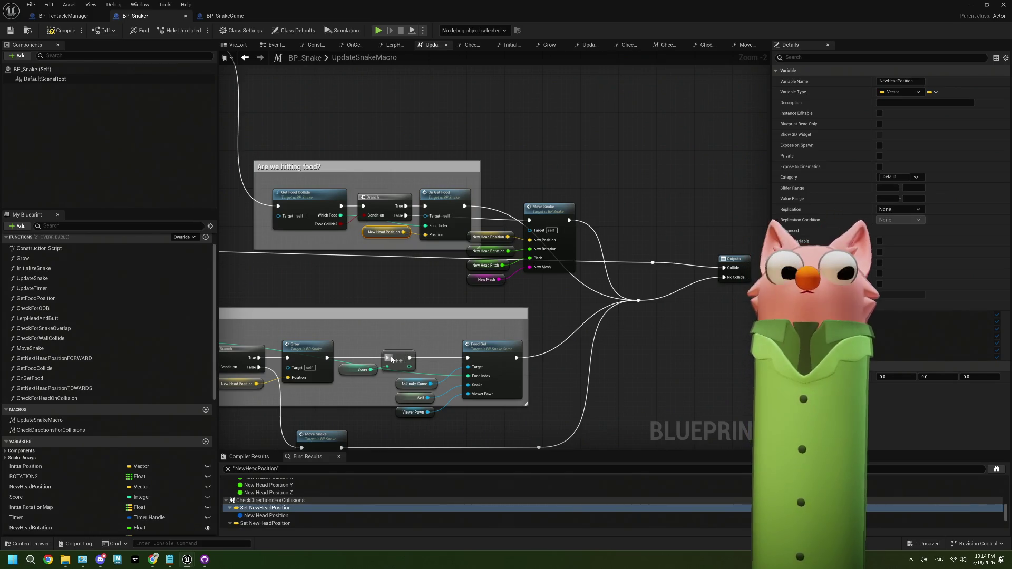
pyautogui.scroll(-1, 398, 350)
pyautogui.moveTo(398, 351)
pyautogui.mouseDown()
pyautogui.moveTo(426, 328)
pyautogui.moveTo(433, 305)
pyautogui.mouseUp()
pyautogui.scroll(1, 426, 327)
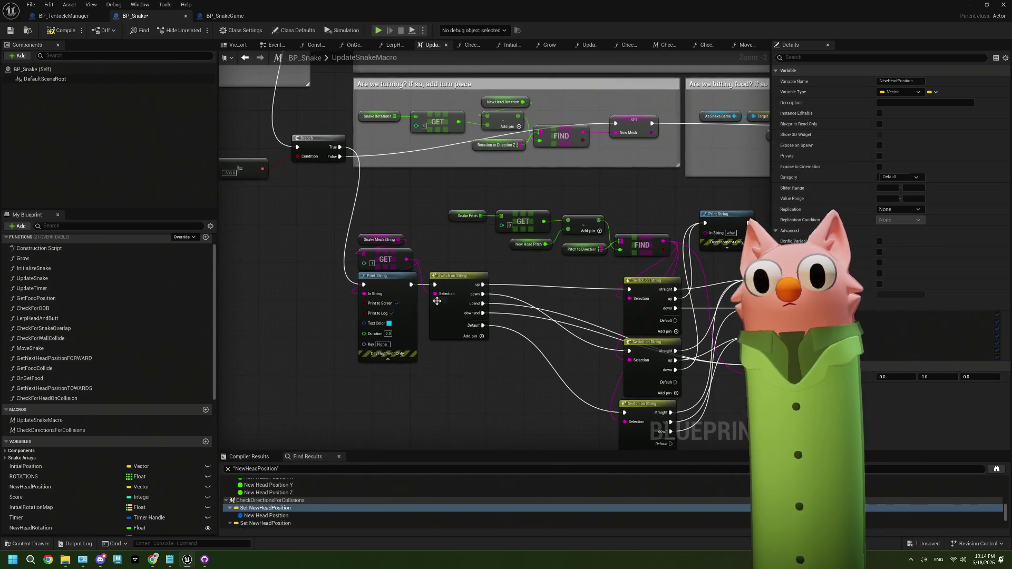
pyautogui.moveTo(366, 216); pyautogui.dragTo(399, 274)
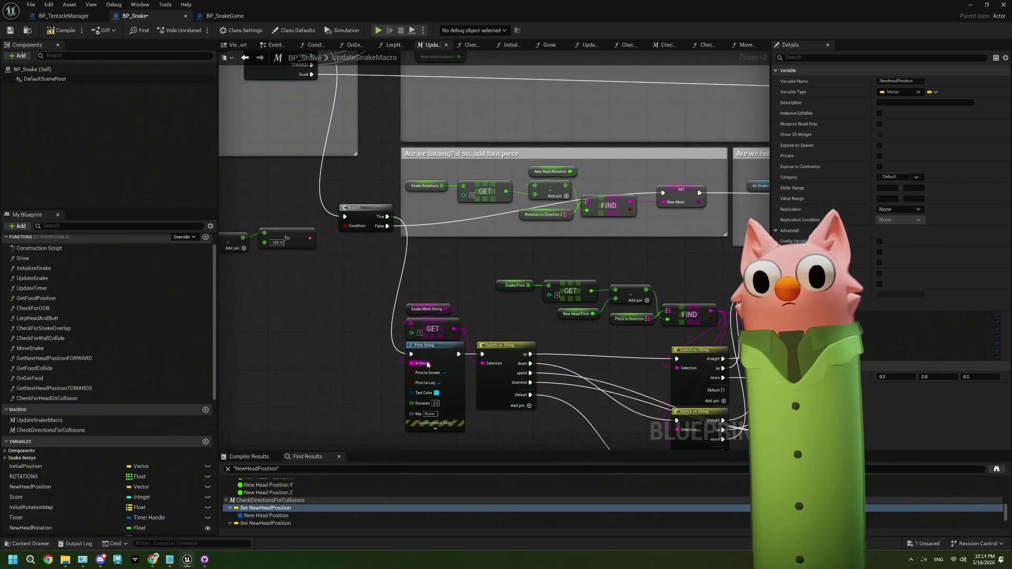
pyautogui.click(361, 214)
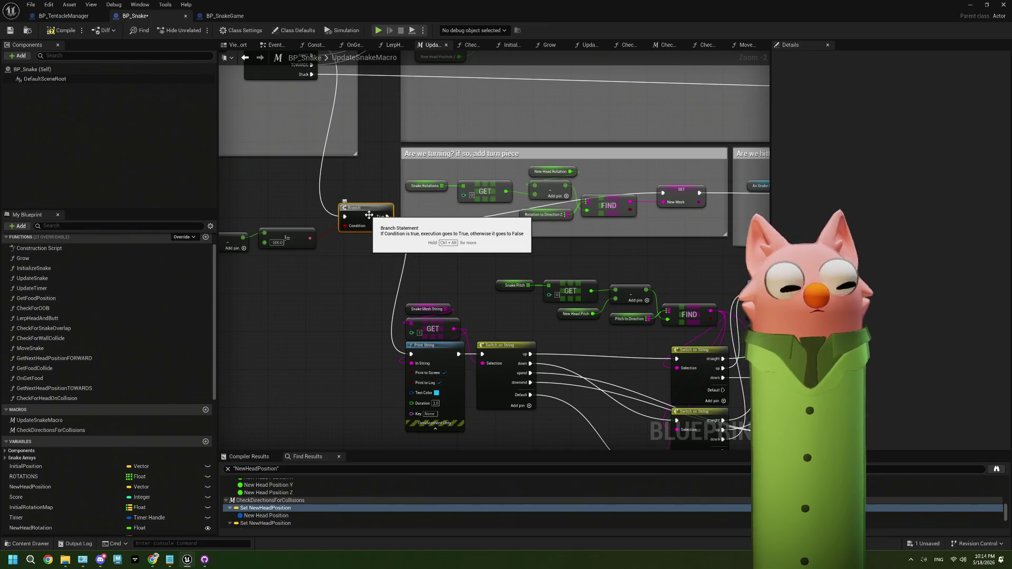
pyautogui.moveTo(441, 358)
pyautogui.mouseDown()
pyautogui.moveTo(427, 352)
pyautogui.moveTo(449, 352)
pyautogui.mouseUp()
pyautogui.click(426, 352)
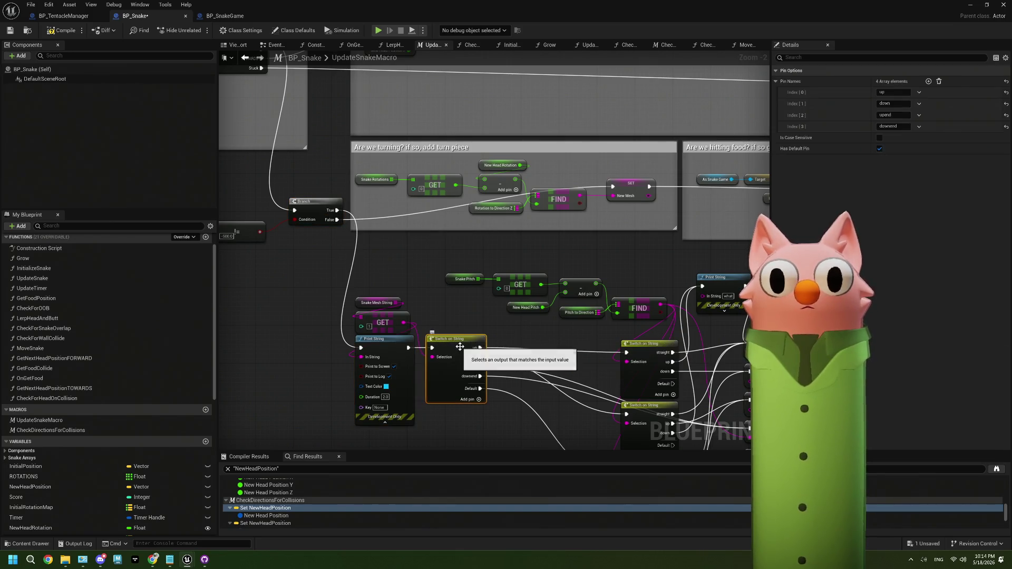
pyautogui.moveTo(425, 288); pyautogui.dragTo(477, 334)
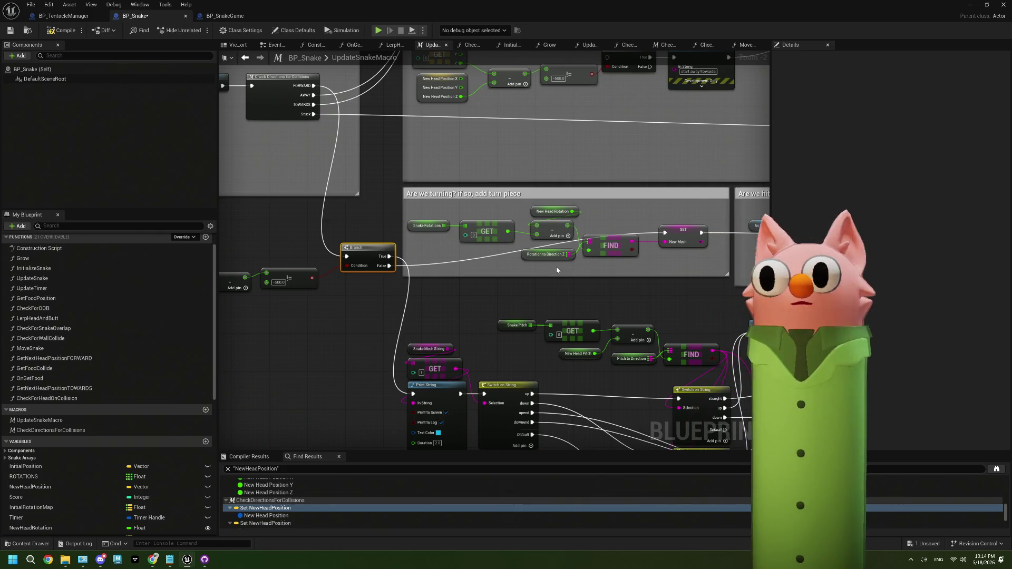
# Center the Branch node, save BP_Snake, and minimize the Blueprint editor
pyautogui.scroll(-2, 542, 308)
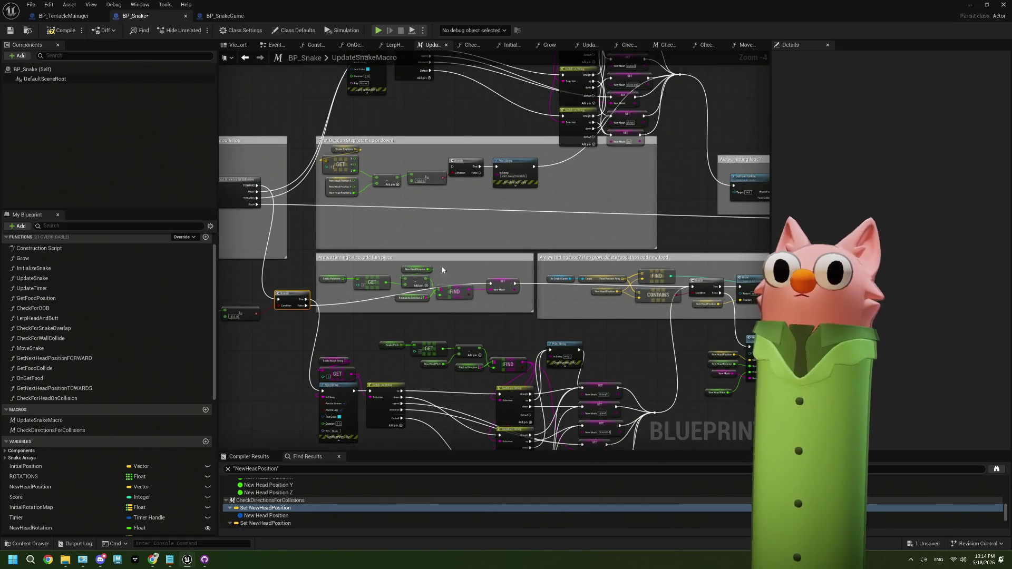
pyautogui.scroll(3, 403, 289)
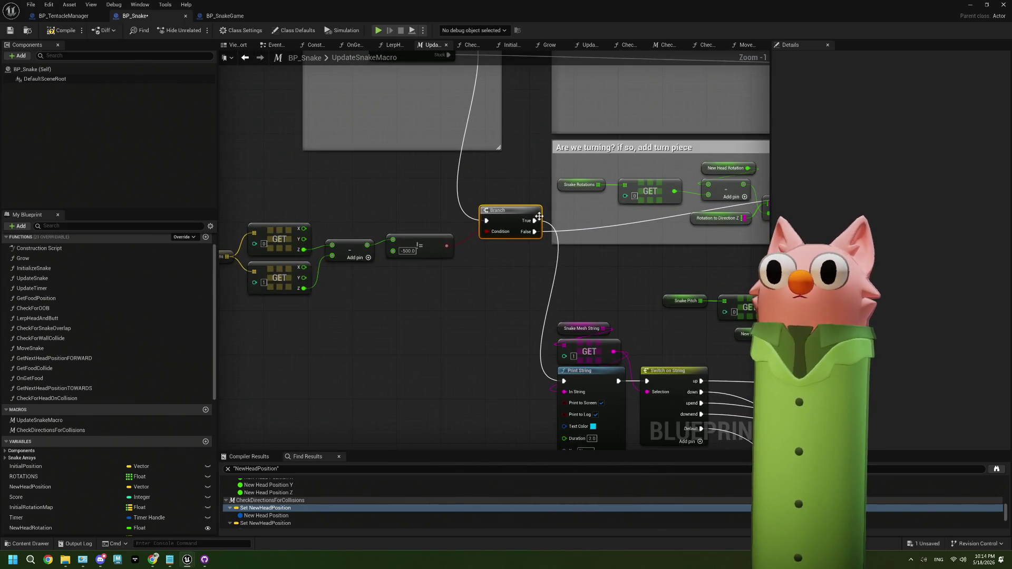
pyautogui.moveTo(539, 216); pyautogui.dragTo(444, 144)
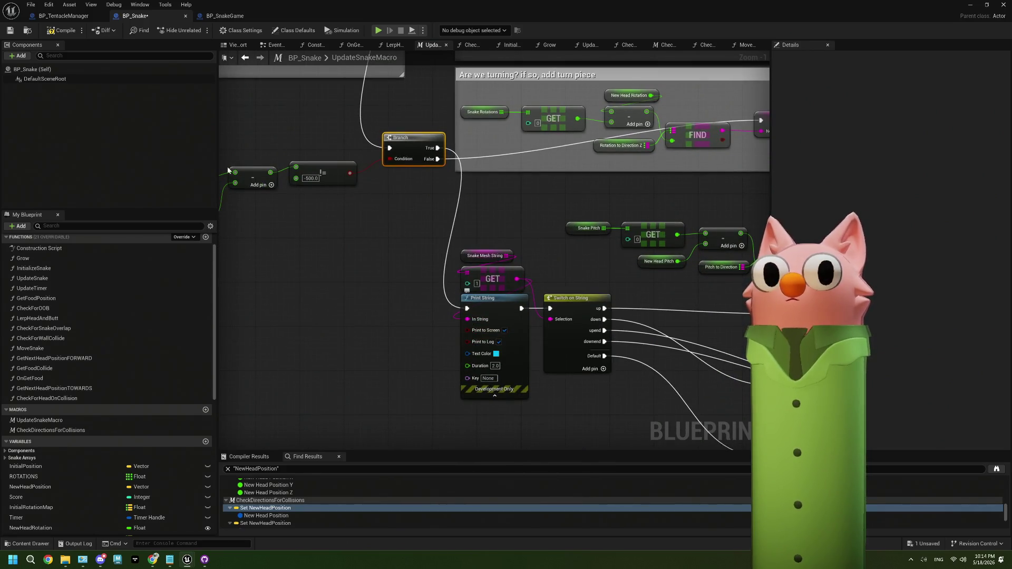
pyautogui.hotkey('ctrl', 's')
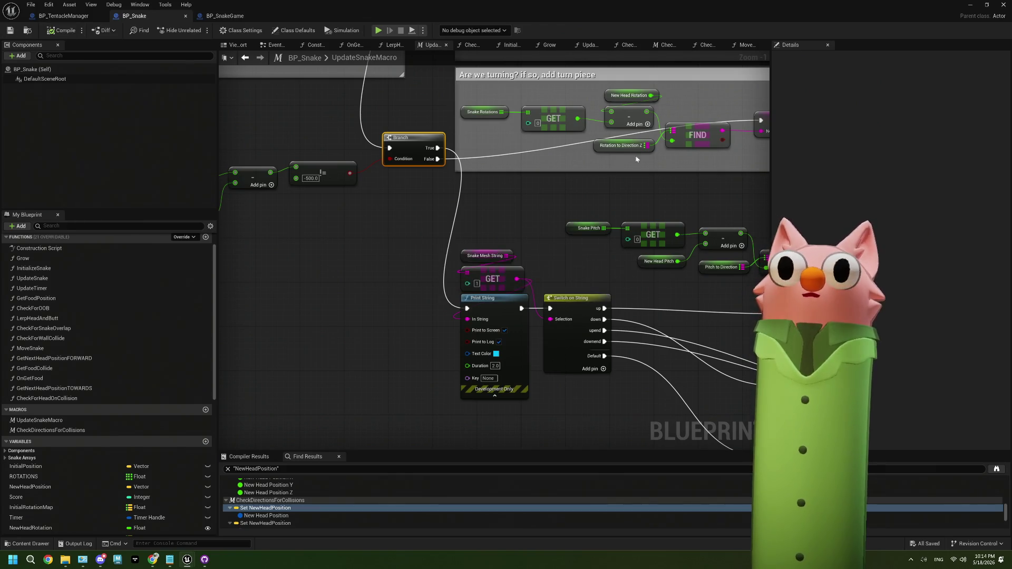
pyautogui.click(970, 4)
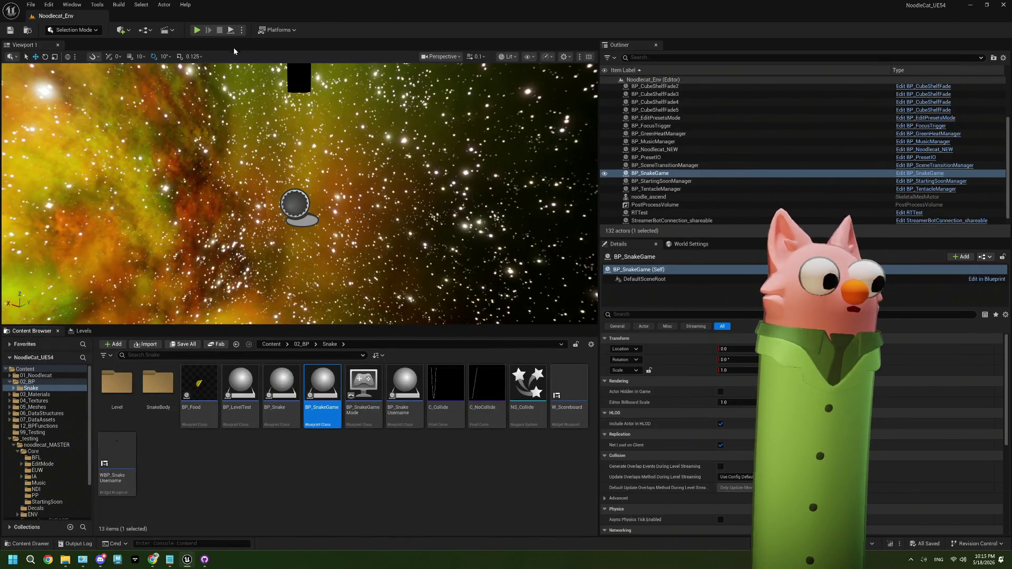
# Play-test the level, dismiss the runtime error log, and open BP_SnakeGame
pyautogui.click(197, 31)
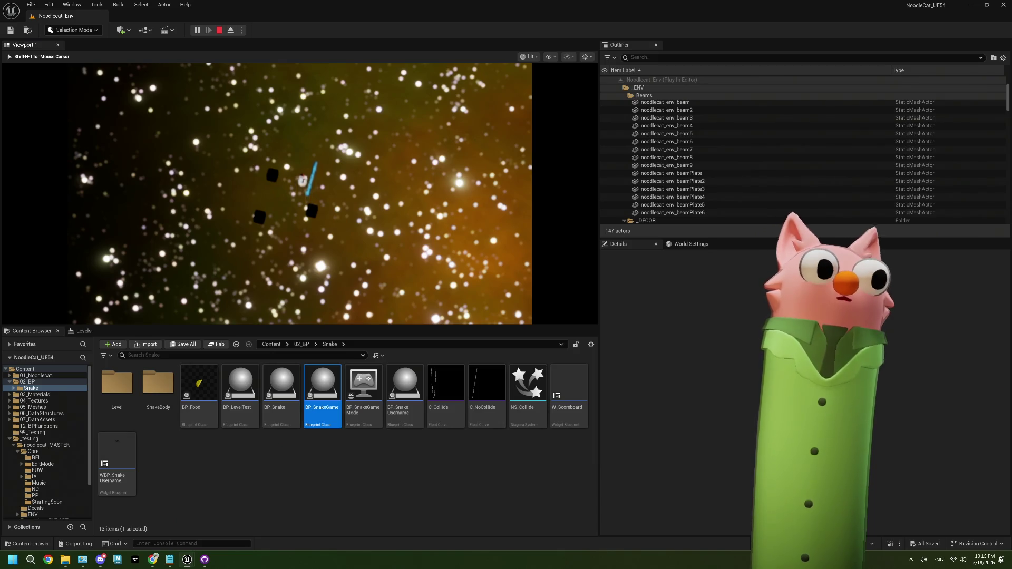
pyautogui.press('Escape')
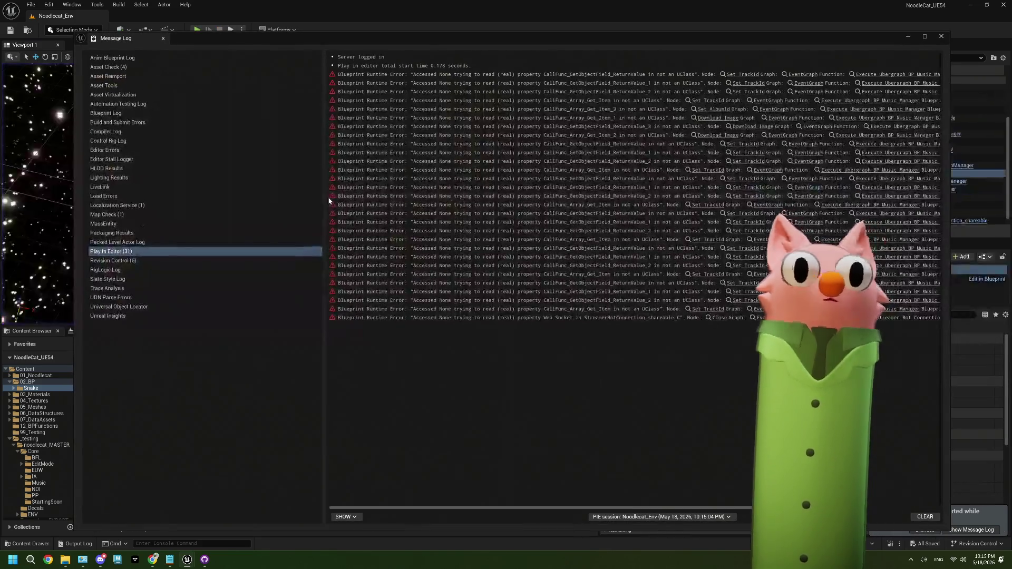
pyautogui.click(941, 36)
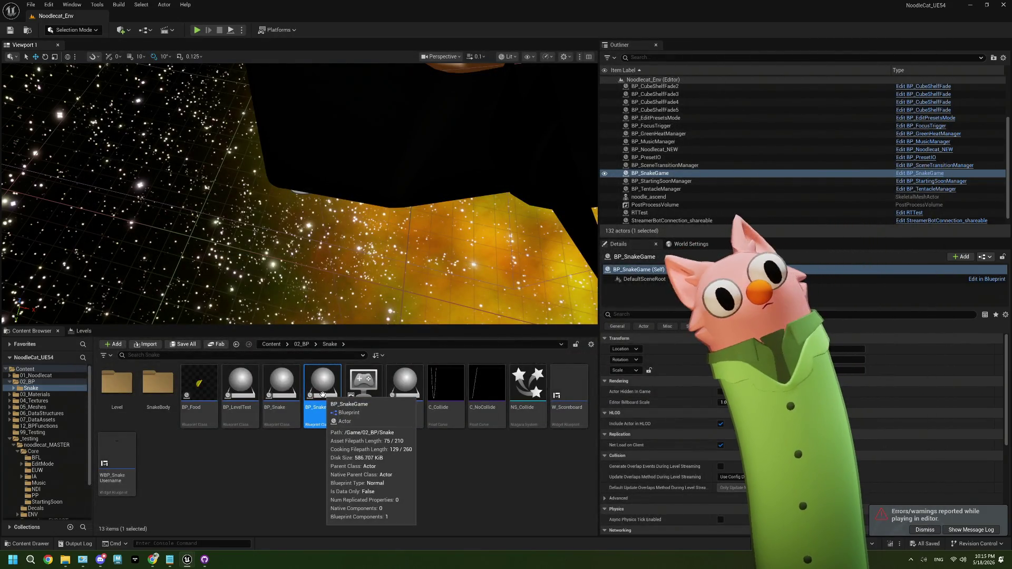
pyautogui.moveTo(241, 391)
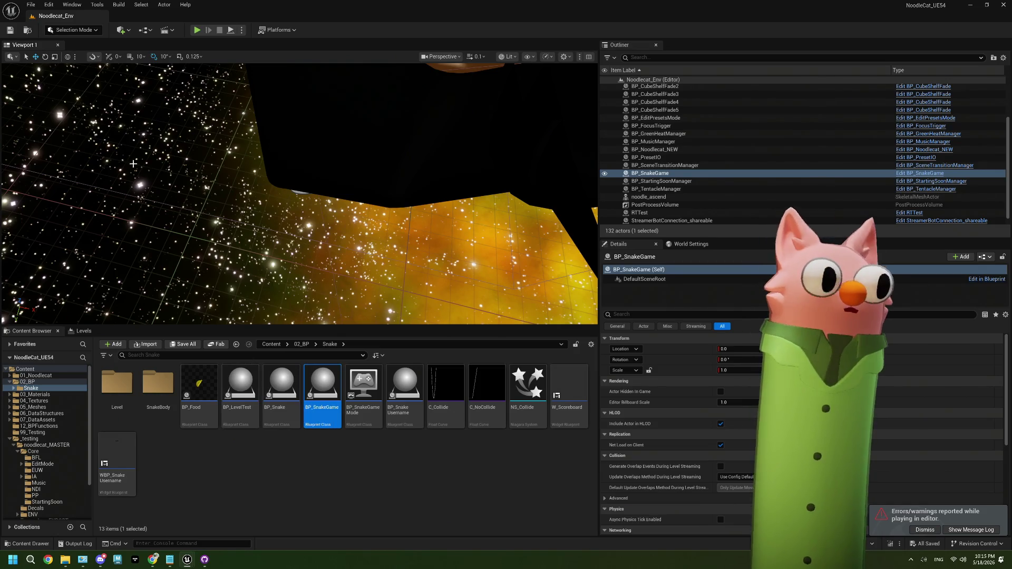
pyautogui.doubleClick(311, 375)
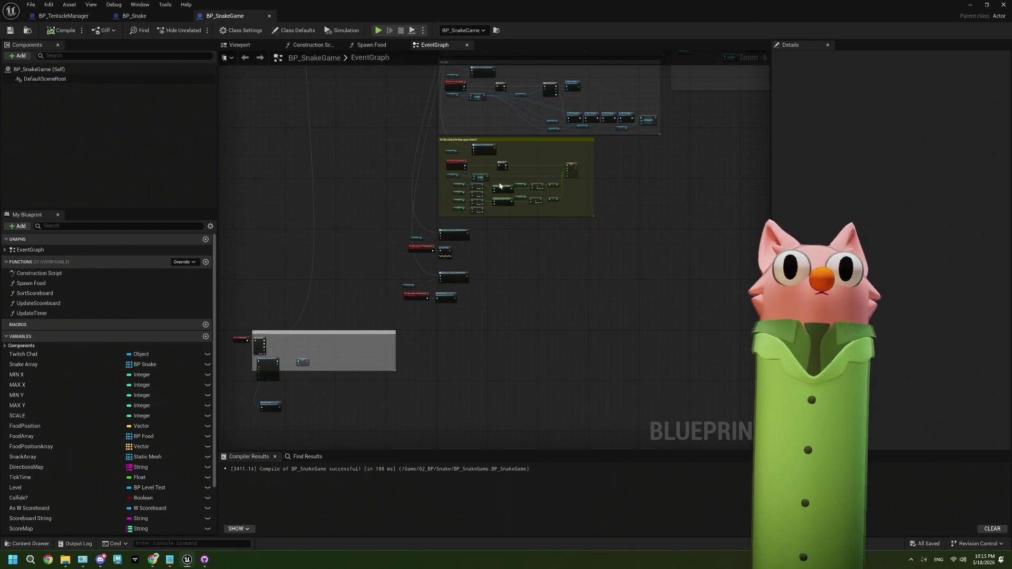
# Pan BP_SnakeGame to the SpawnActor BP Snake node and jump to BP_Snake's Create New Snake event
pyautogui.scroll(5, 495, 182)
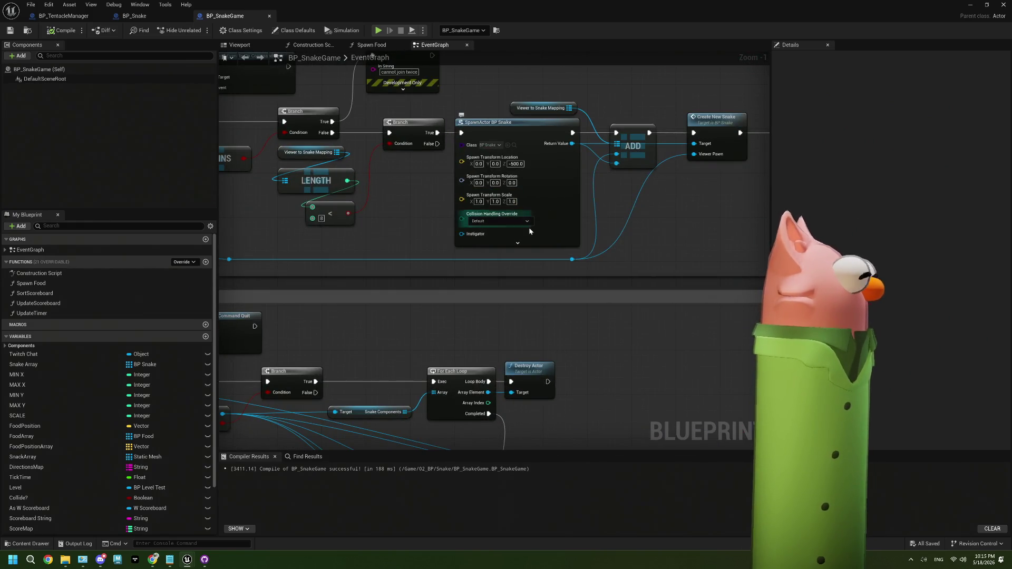
pyautogui.moveTo(530, 224)
pyautogui.mouseDown()
pyautogui.moveTo(575, 265)
pyautogui.moveTo(627, 272)
pyautogui.mouseUp()
pyautogui.moveTo(538, 226); pyautogui.dragTo(408, 223)
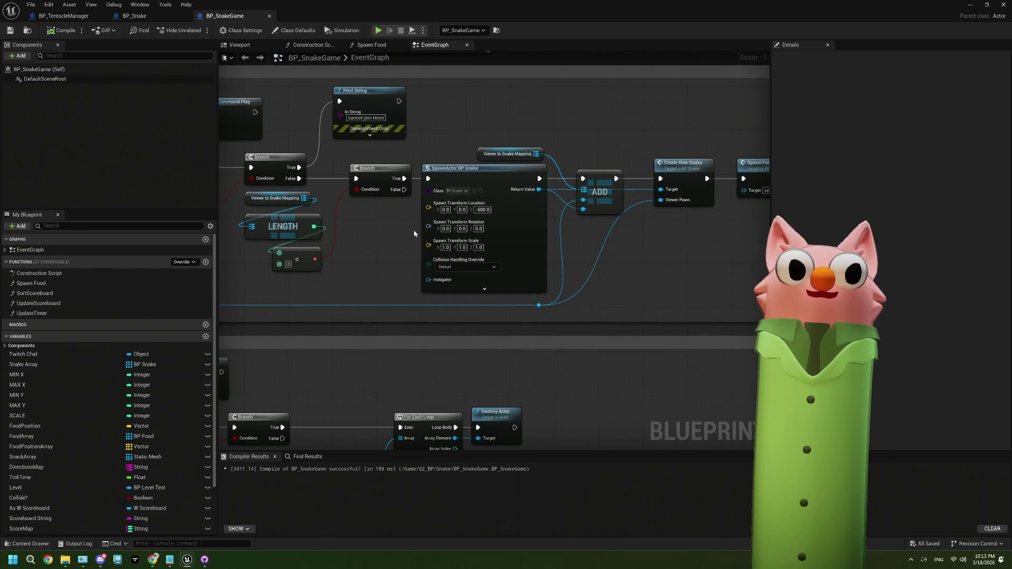
pyautogui.moveTo(479, 210); pyautogui.dragTo(406, 205)
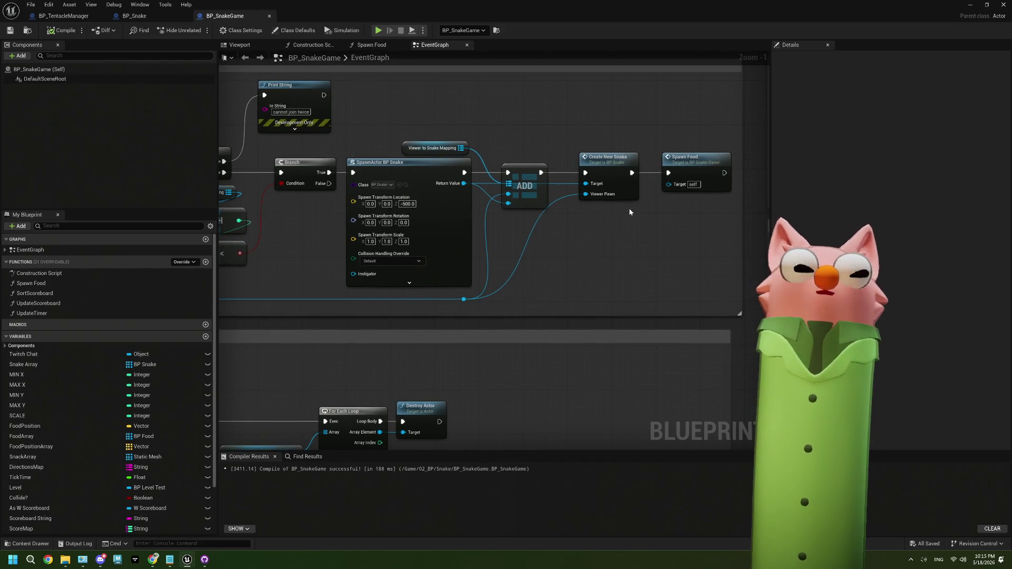
pyautogui.doubleClick(628, 200)
pyautogui.scroll(2, 570, 191)
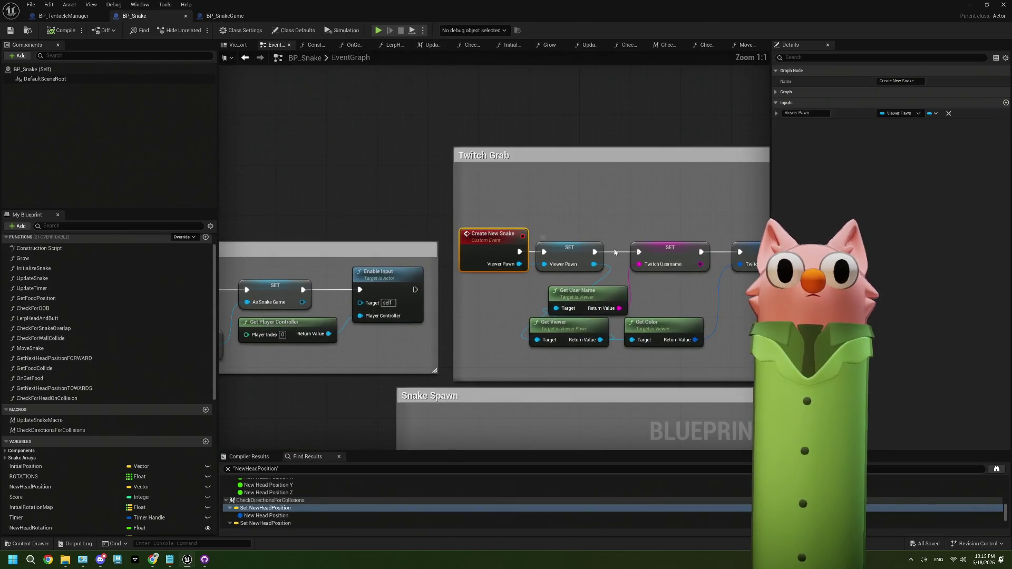
# Set the Check for free space Make Vector Z to -500 and save BP_Snake
pyautogui.moveTo(587, 268)
pyautogui.mouseDown()
pyautogui.moveTo(511, 268)
pyautogui.moveTo(519, 264)
pyautogui.mouseUp()
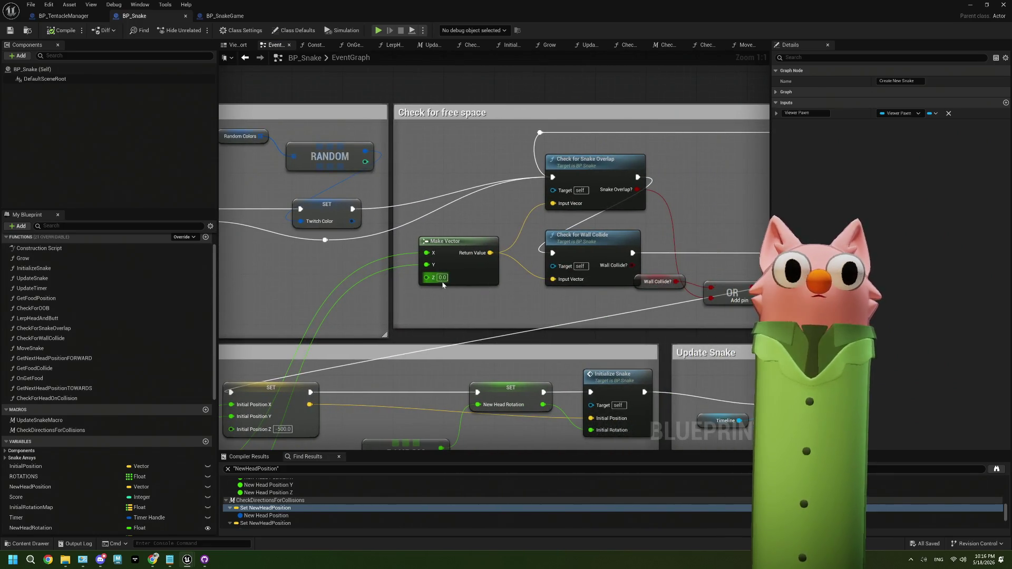
pyautogui.scroll(-1, 444, 298)
pyautogui.moveTo(443, 298)
pyautogui.mouseDown()
pyautogui.moveTo(492, 198)
pyautogui.moveTo(484, 139)
pyautogui.moveTo(459, 236)
pyautogui.moveTo(411, 241)
pyautogui.mouseUp()
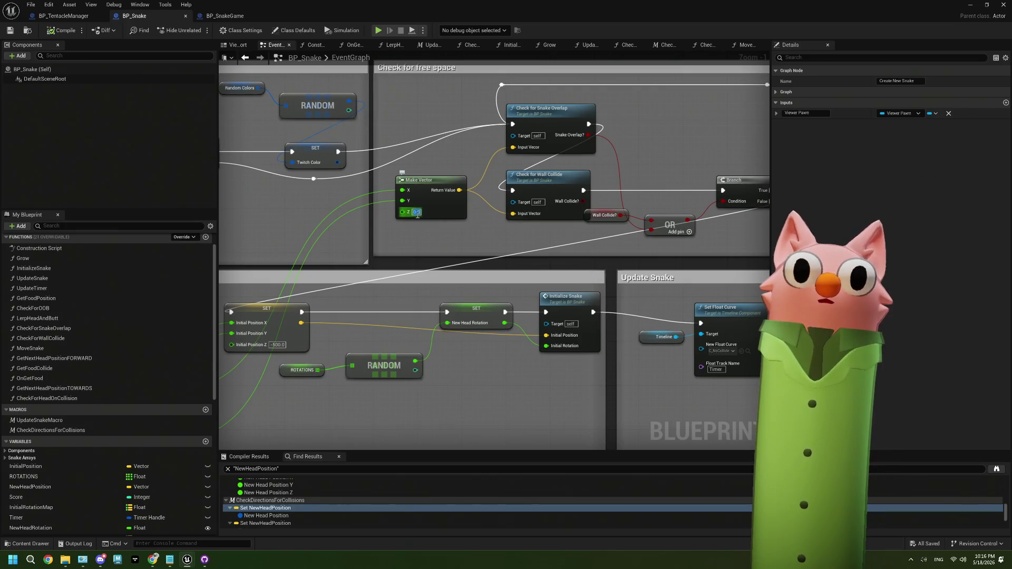
pyautogui.write('-500')
pyautogui.press('Return')
pyautogui.scroll(-2, 407, 266)
pyautogui.moveTo(408, 267)
pyautogui.mouseDown()
pyautogui.moveTo(531, 220)
pyautogui.moveTo(532, 185)
pyautogui.moveTo(443, 253)
pyautogui.moveTo(516, 274)
pyautogui.moveTo(440, 258)
pyautogui.mouseUp()
pyautogui.hotkey('ctrl', 's')
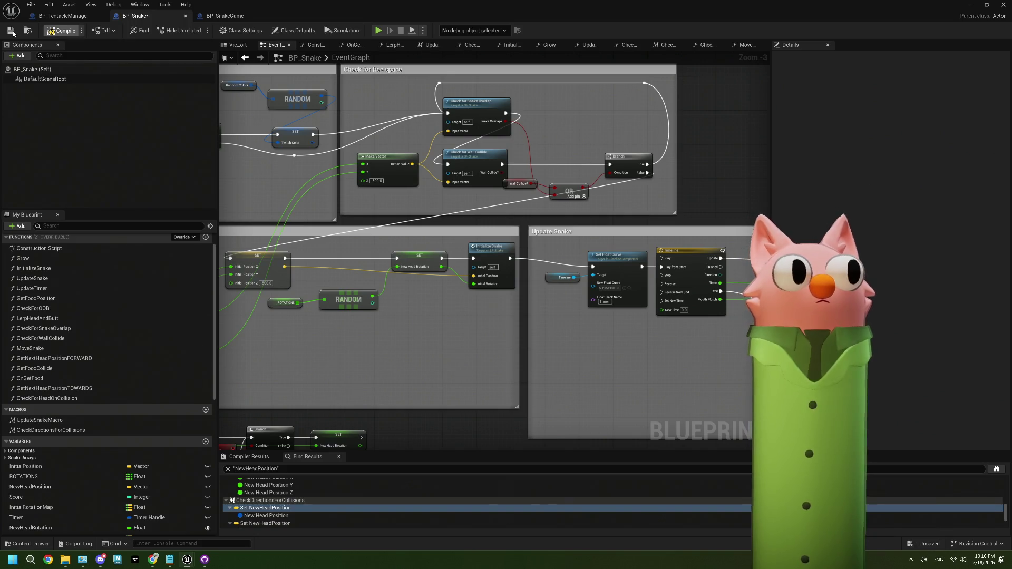
pyautogui.click(398, 157)
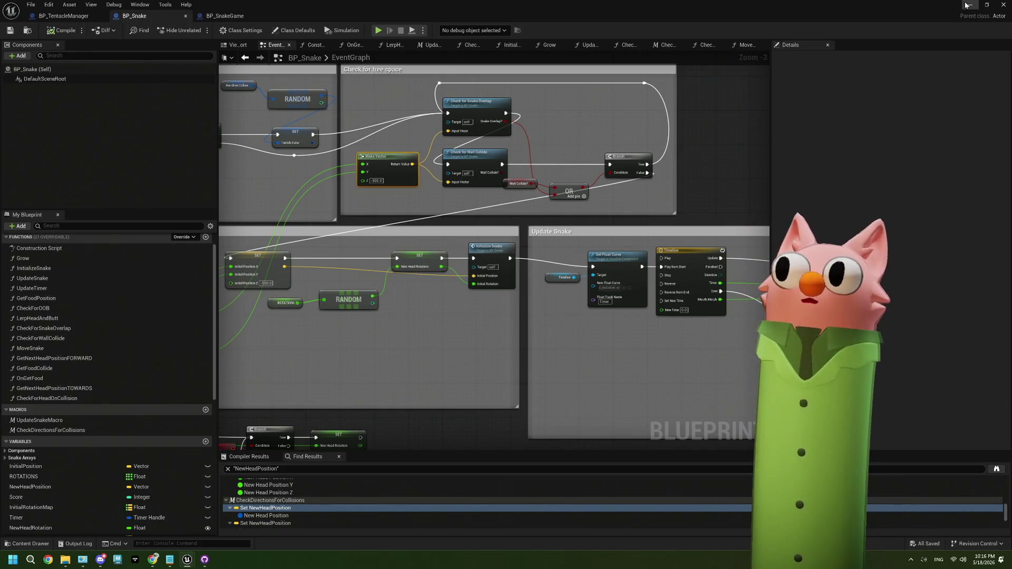
# Minimize the editor, play-test the game, dismiss the error log, and reopen BP_SnakeGame
pyautogui.click(968, 5)
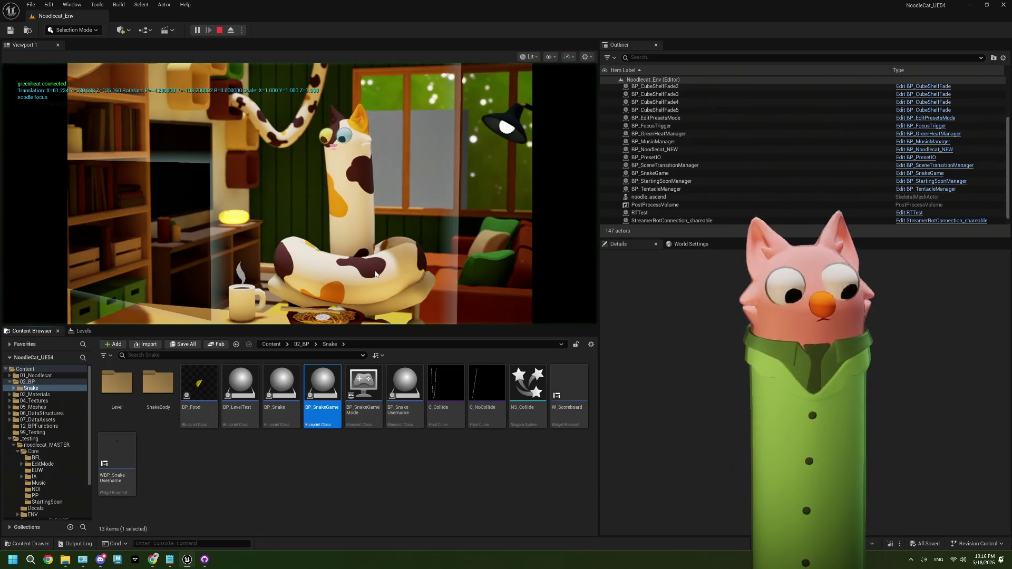
pyautogui.click(375, 274)
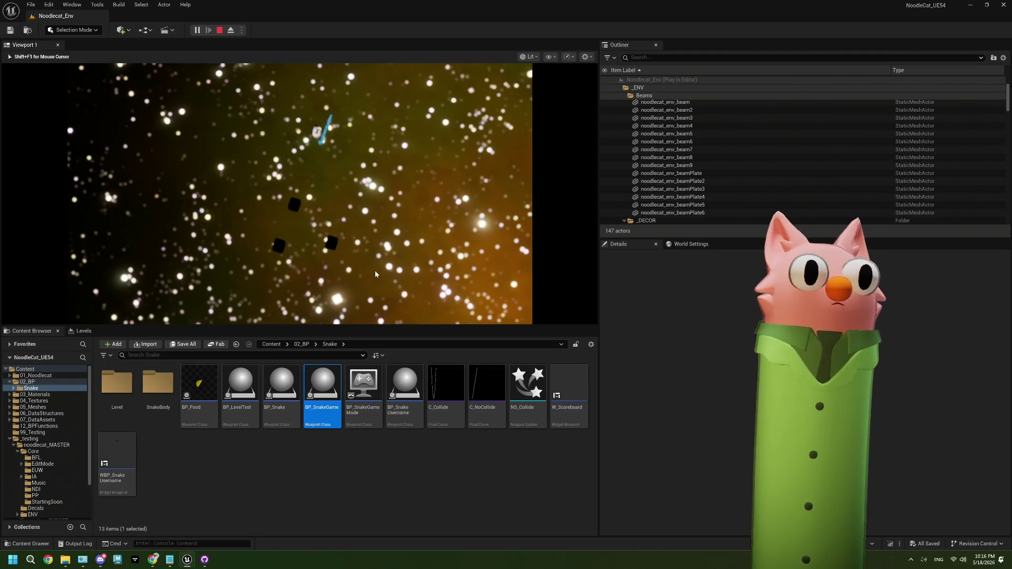
pyautogui.press('Escape')
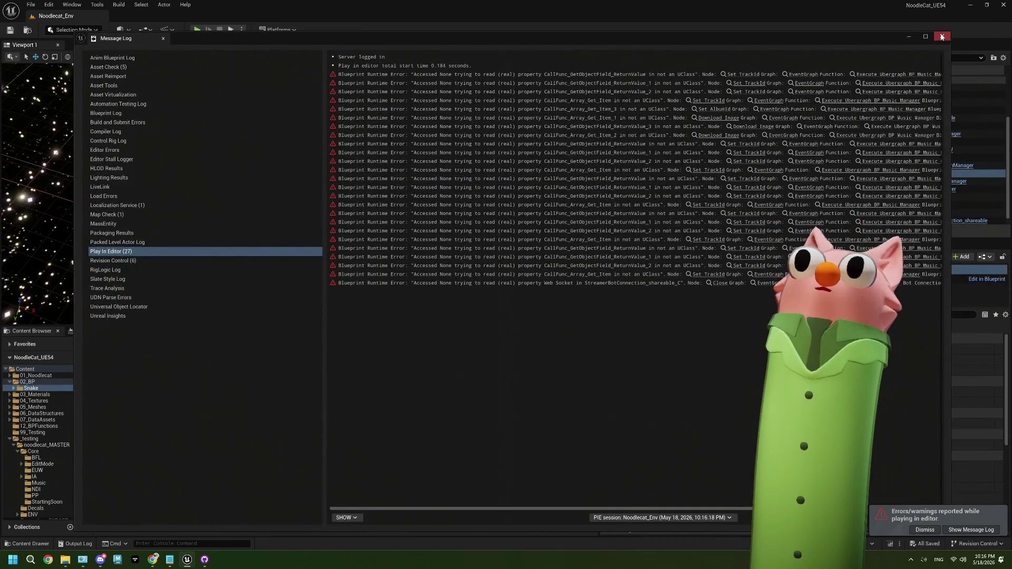
pyautogui.click(941, 36)
pyautogui.doubleClick(322, 392)
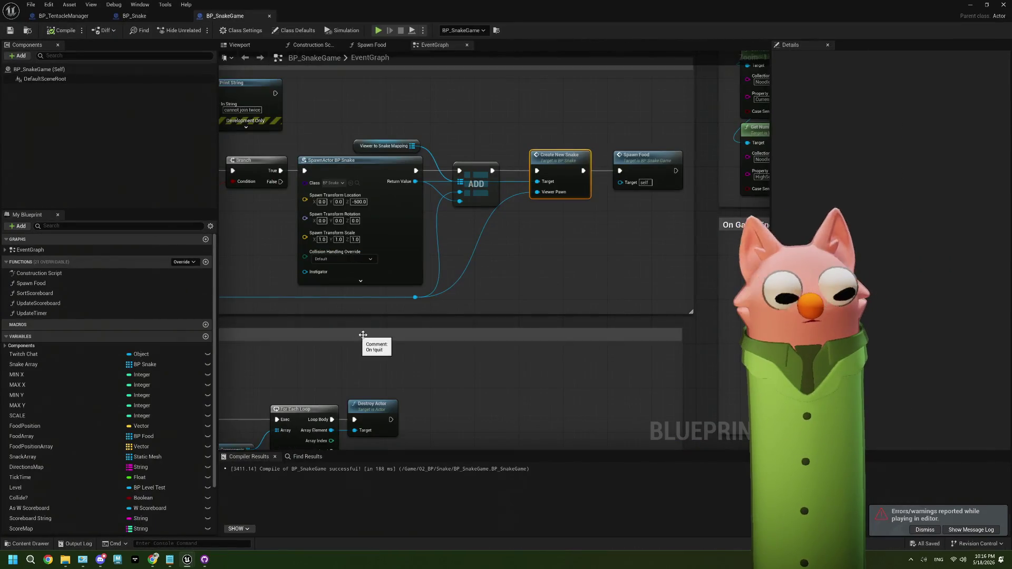
# Switch to BP_Snake and open the Update Snake Macro graph
pyautogui.click(143, 17)
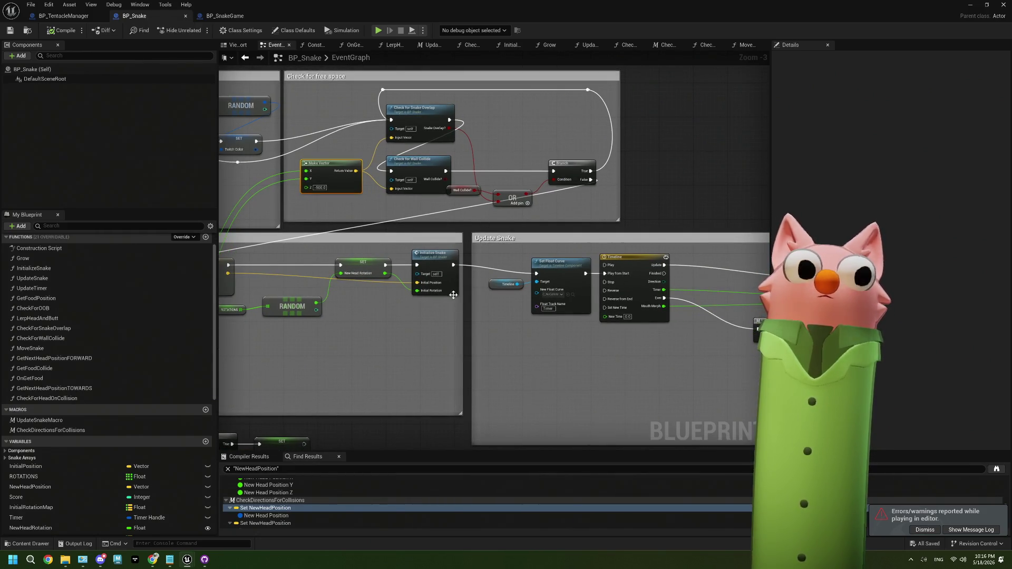
pyautogui.moveTo(454, 299)
pyautogui.mouseDown()
pyautogui.moveTo(408, 275)
pyautogui.moveTo(374, 275)
pyautogui.moveTo(343, 253)
pyautogui.mouseUp()
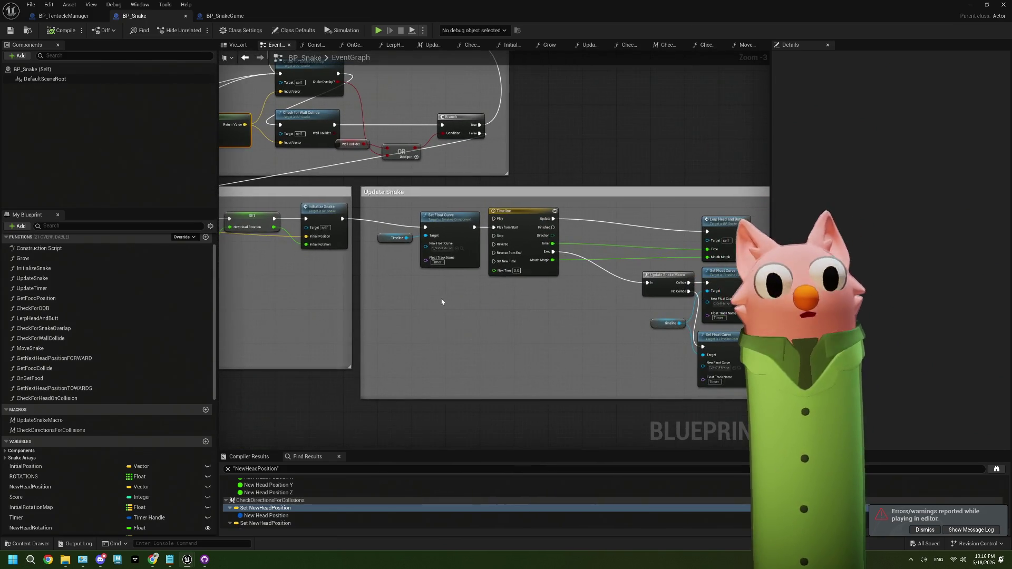
pyautogui.moveTo(469, 304); pyautogui.dragTo(430, 293)
pyautogui.scroll(2, 430, 294)
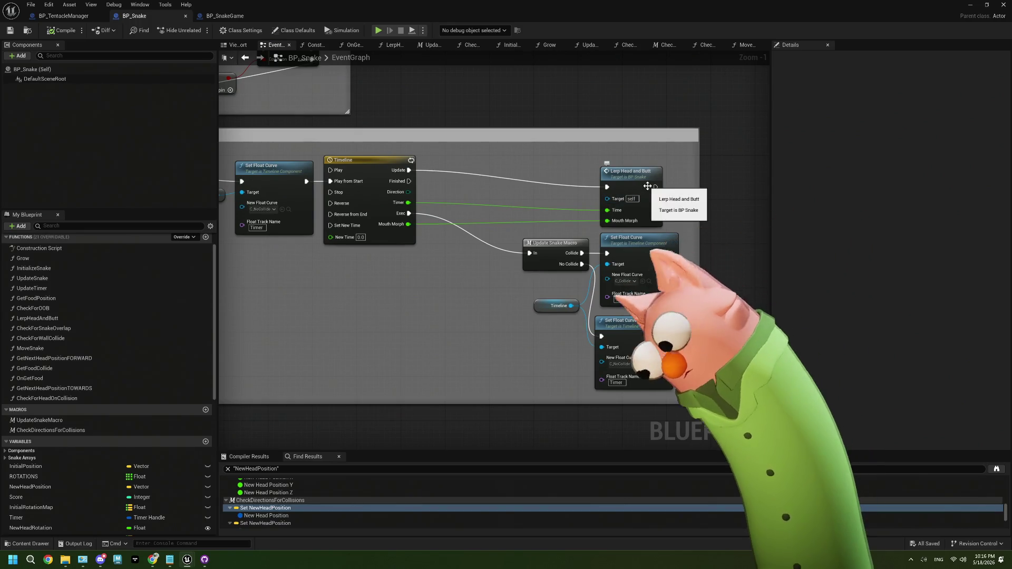
pyautogui.click(550, 247)
pyautogui.doubleClick(550, 248)
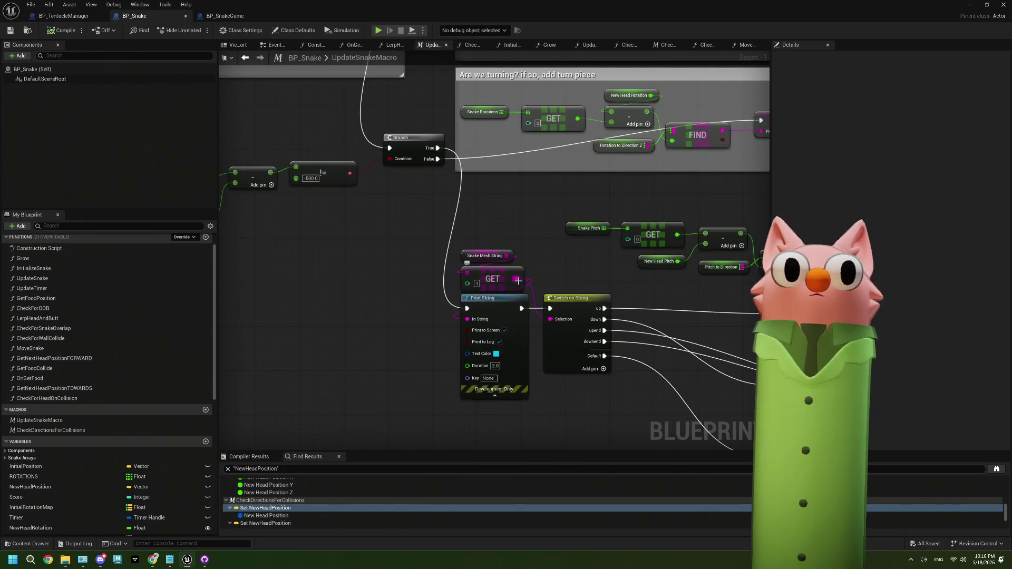
# Survey the macro's direction, food-check and Move Snake nodes, then open Move Snake
pyautogui.scroll(-2, 518, 280)
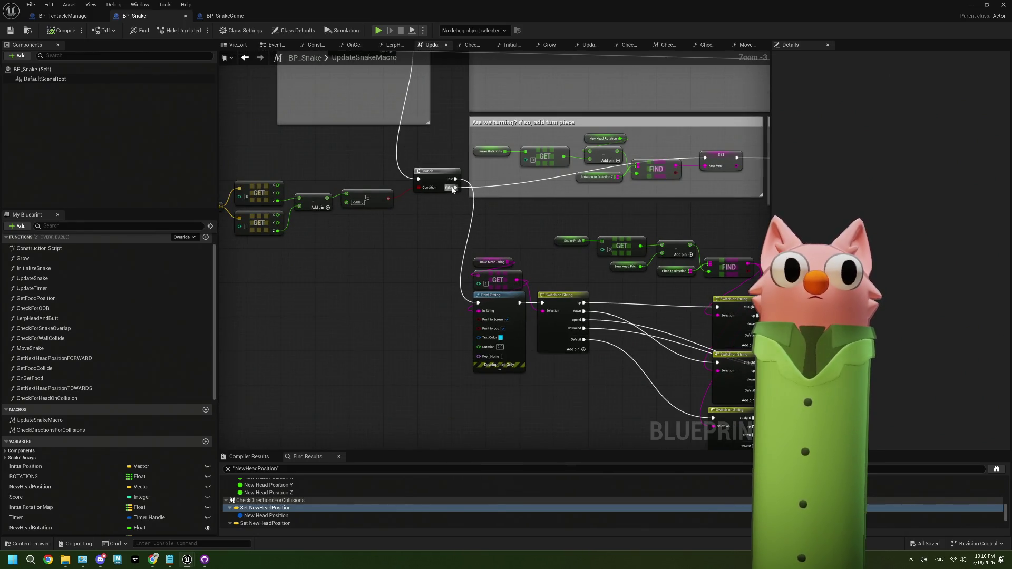
pyautogui.moveTo(453, 190); pyautogui.dragTo(452, 263)
pyautogui.moveTo(413, 180); pyautogui.dragTo(412, 203)
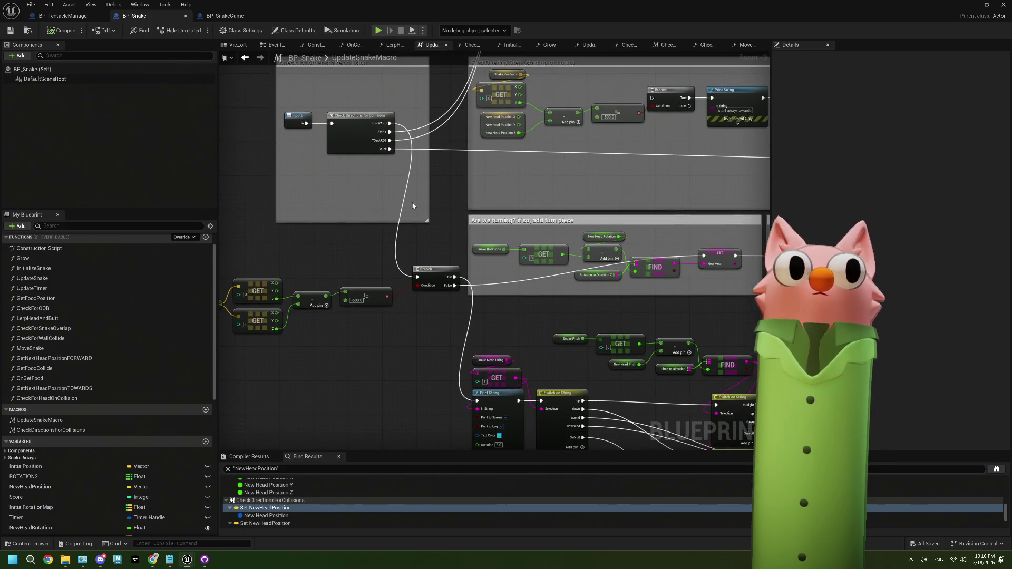
pyautogui.moveTo(435, 144); pyautogui.dragTo(378, 224)
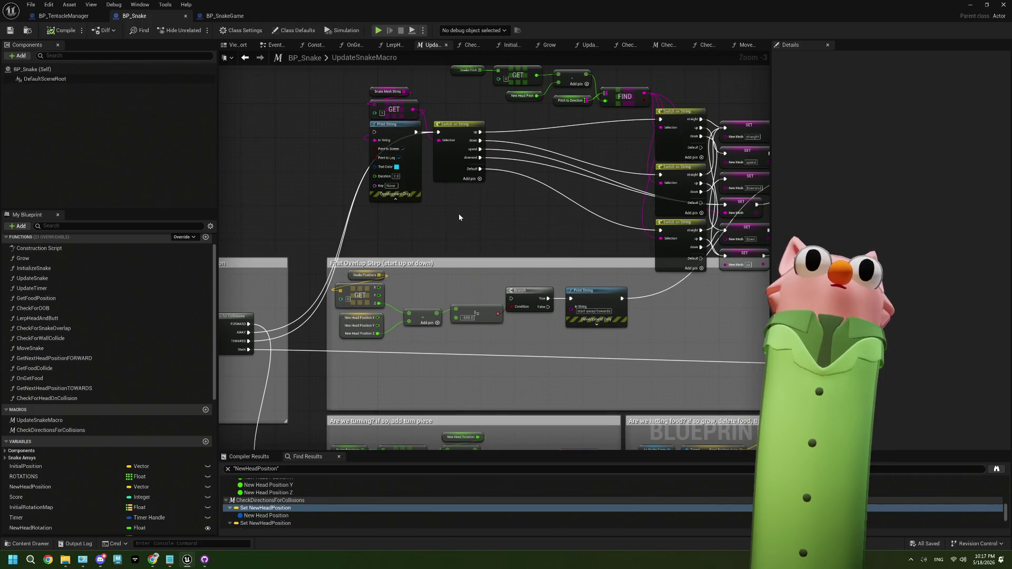
pyautogui.moveTo(459, 214); pyautogui.dragTo(340, 241)
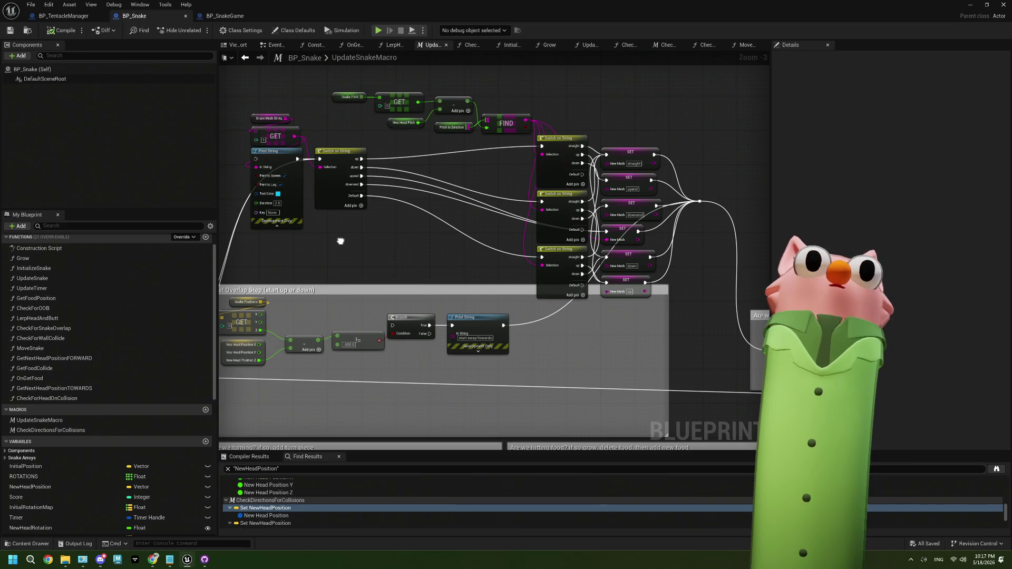
pyautogui.moveTo(706, 310); pyautogui.dragTo(599, 260)
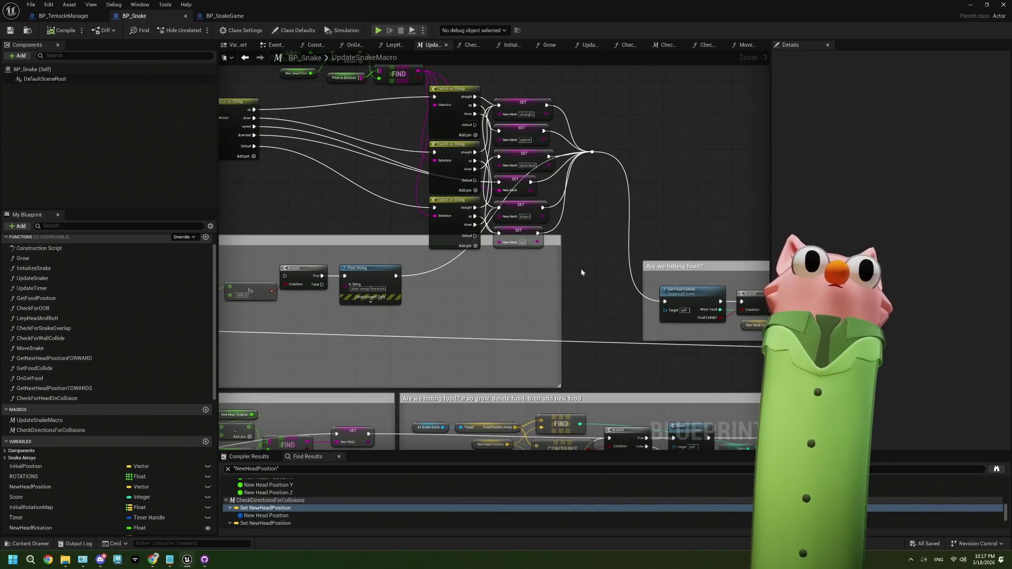
pyautogui.scroll(4, 580, 271)
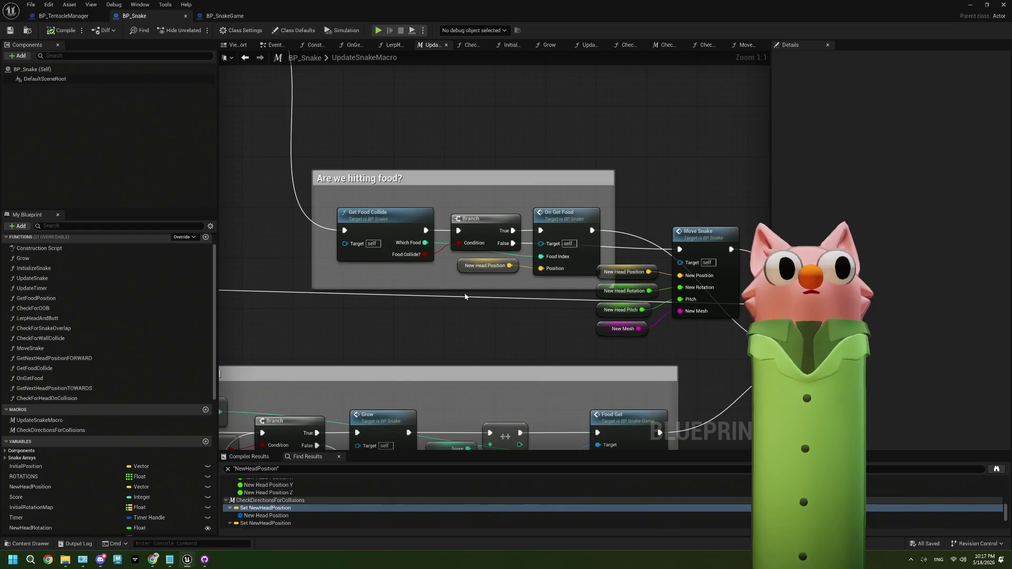
pyautogui.moveTo(530, 297); pyautogui.dragTo(545, 315)
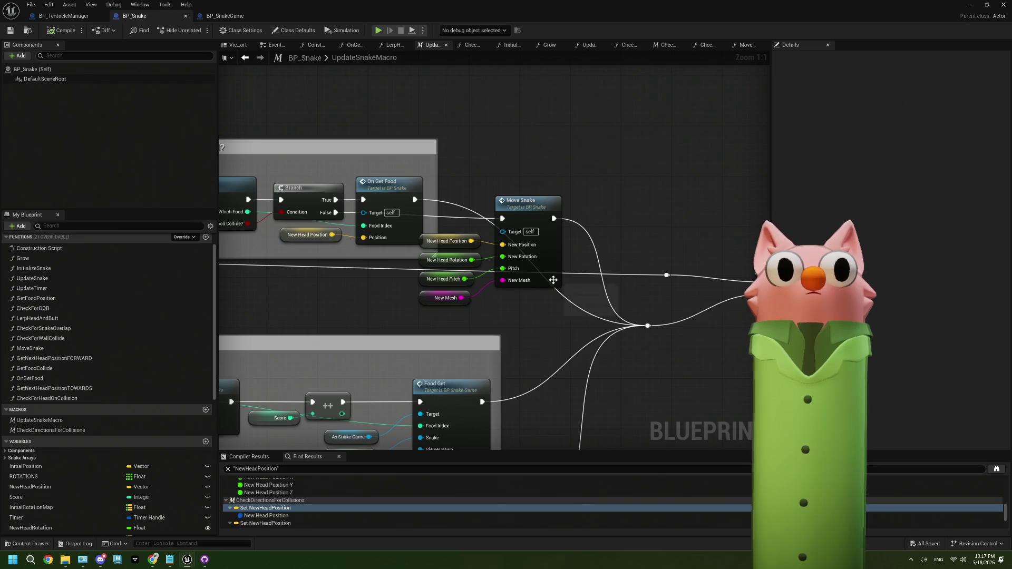
pyautogui.scroll(-1, 573, 289)
pyautogui.scroll(1, 561, 252)
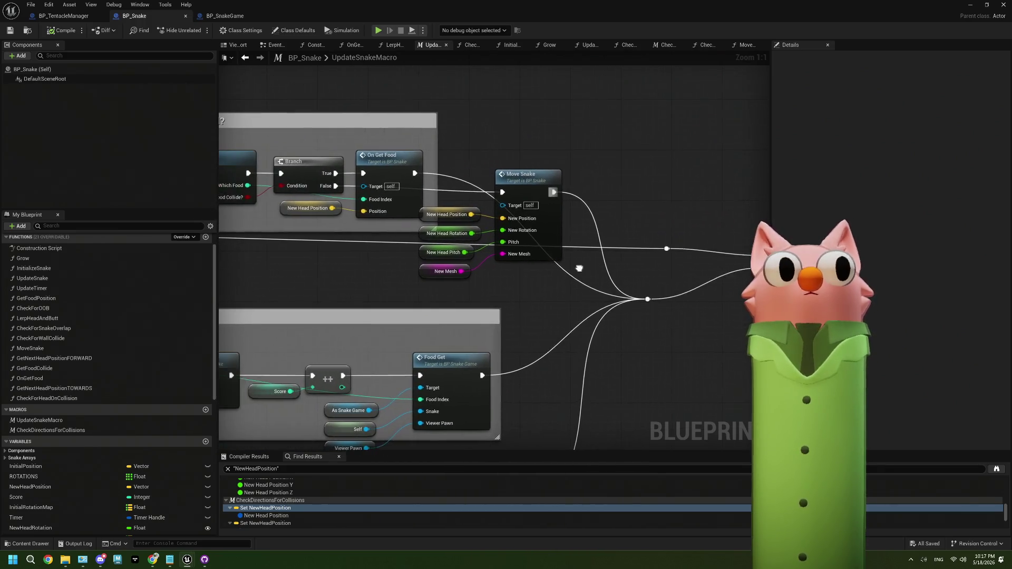
pyautogui.doubleClick(553, 252)
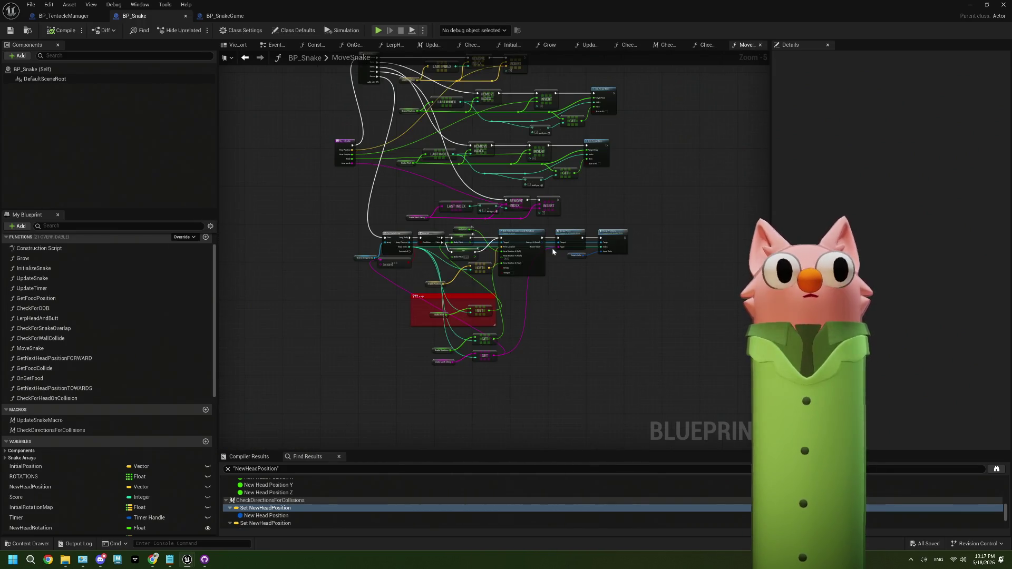
# Review the MoveSnake body-update nodes and frame the whole MoveSnake graph
pyautogui.scroll(2, 431, 221)
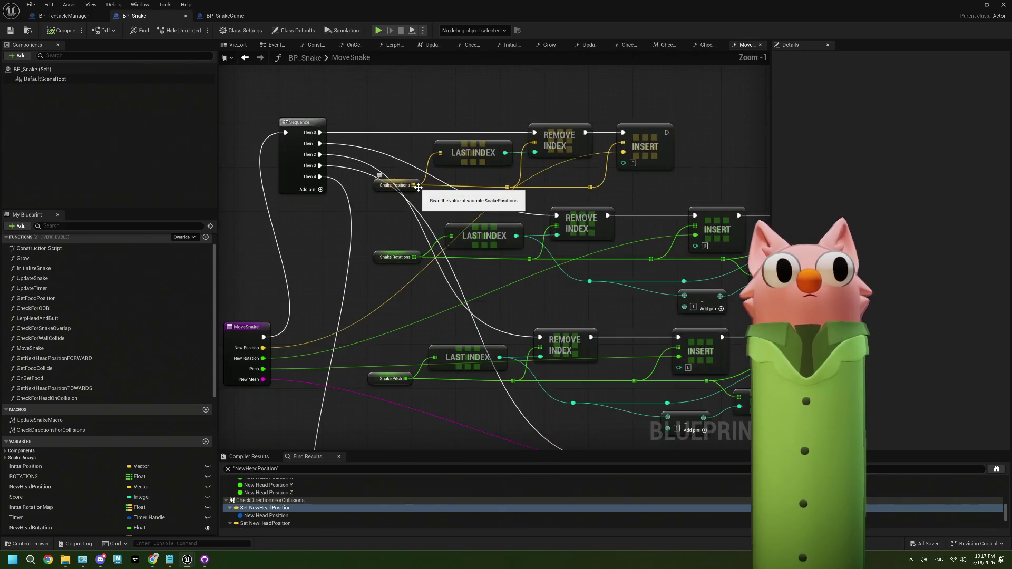
pyautogui.scroll(-2, 431, 221)
pyautogui.scroll(3, 431, 222)
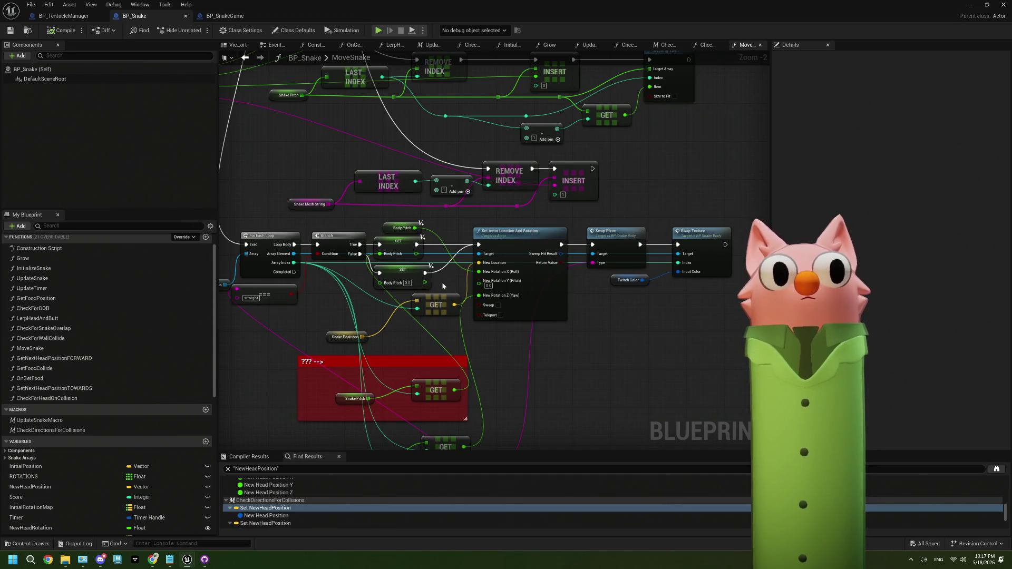
pyautogui.moveTo(443, 286)
pyautogui.mouseDown()
pyautogui.moveTo(506, 269)
pyautogui.moveTo(517, 205)
pyautogui.moveTo(385, 199)
pyautogui.moveTo(432, 238)
pyautogui.mouseUp()
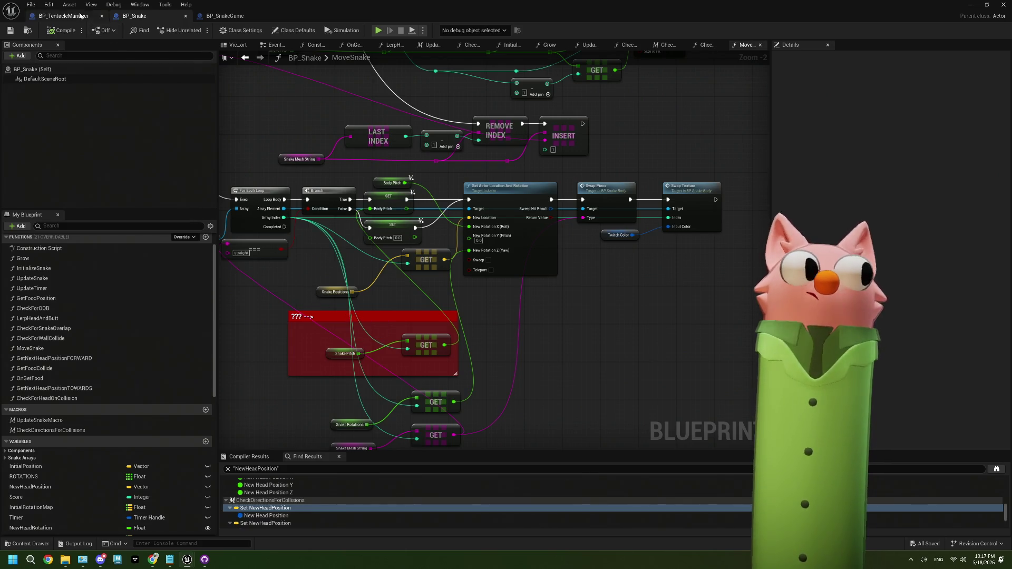
pyautogui.click(217, 15)
pyautogui.click(134, 16)
pyautogui.scroll(-4, 401, 222)
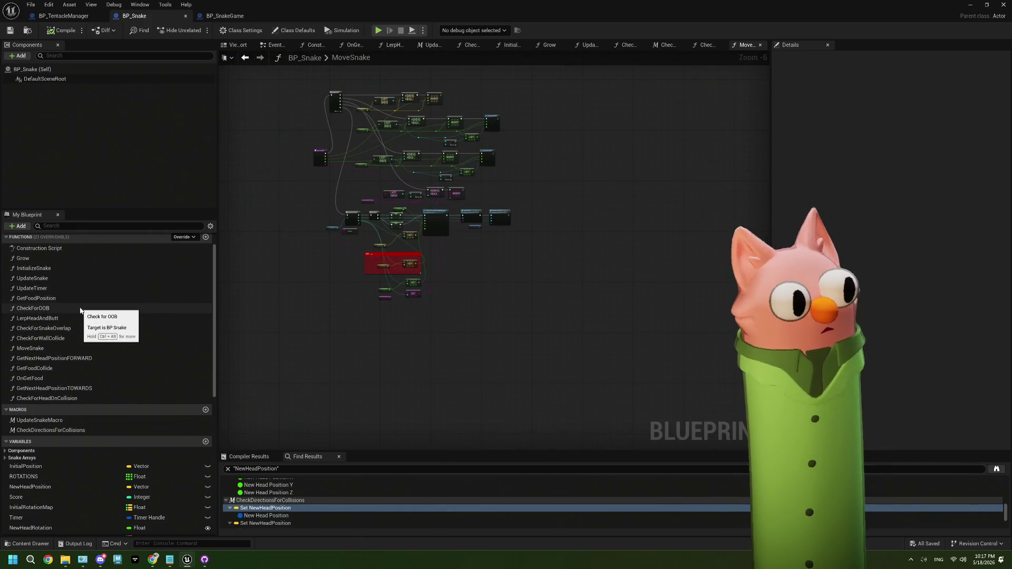
pyautogui.click(98, 349)
pyautogui.click(445, 253)
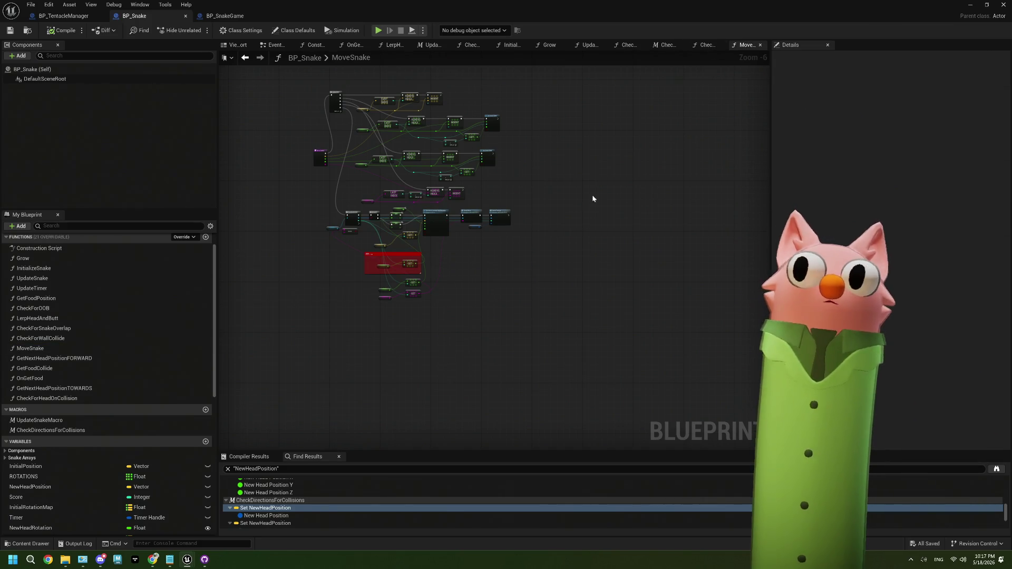
pyautogui.press('Home')
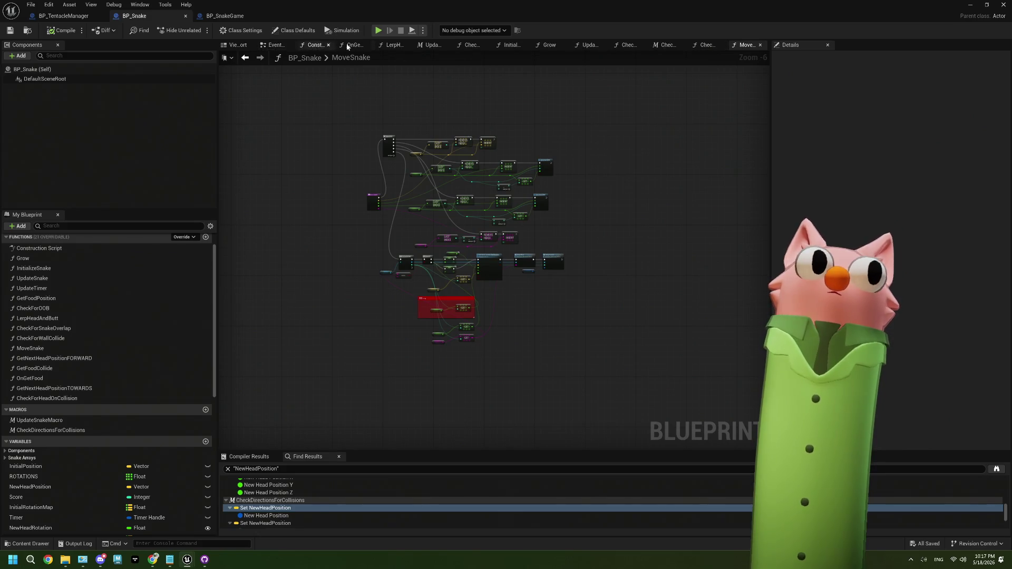
# Return to the event graph's Update Snake section and open CheckDirectionsForCollisions
pyautogui.click(273, 45)
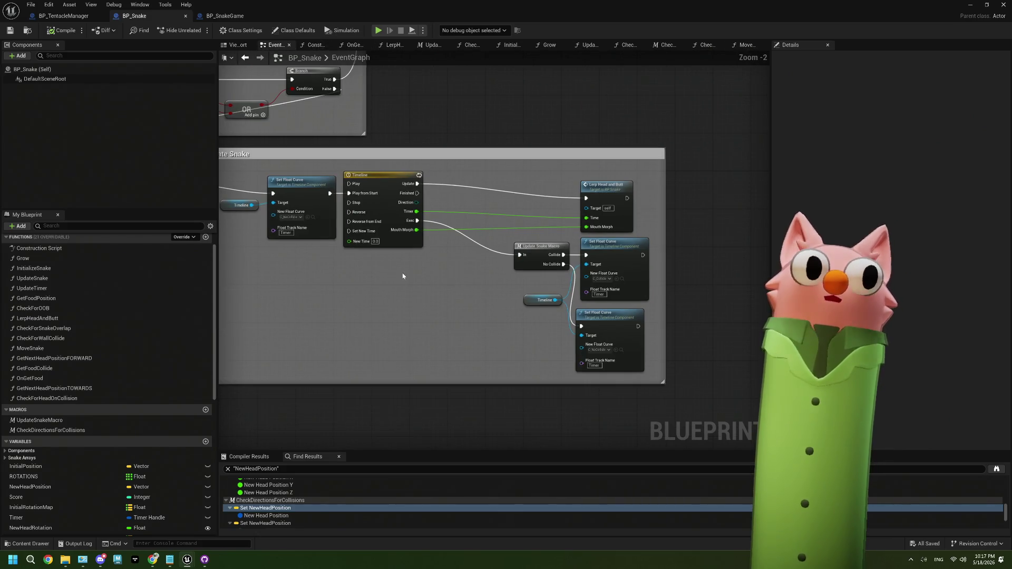
pyautogui.scroll(1, 403, 276)
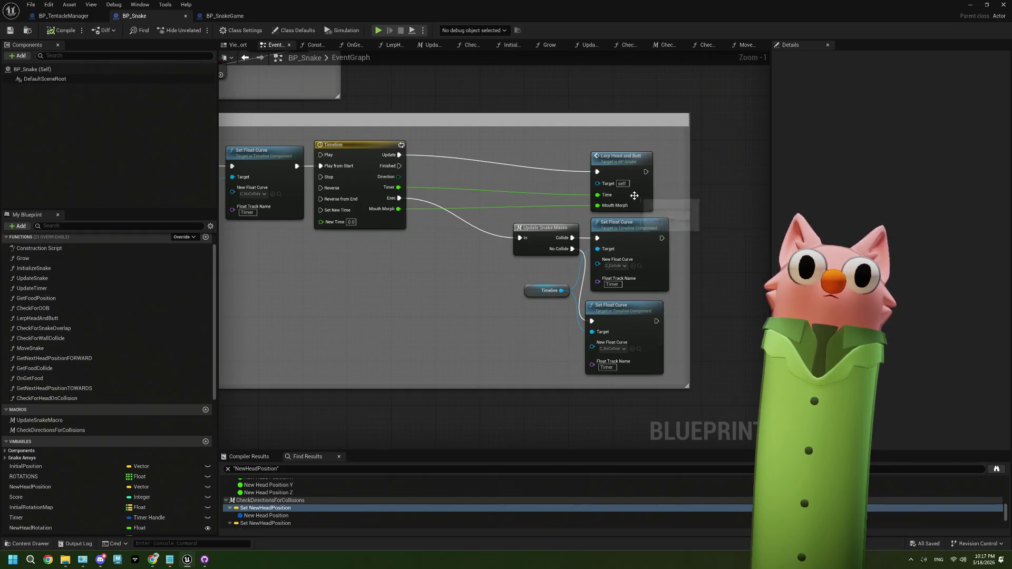
pyautogui.moveTo(634, 195)
pyautogui.mouseDown()
pyautogui.moveTo(572, 243)
pyautogui.moveTo(454, 243)
pyautogui.moveTo(520, 261)
pyautogui.mouseUp()
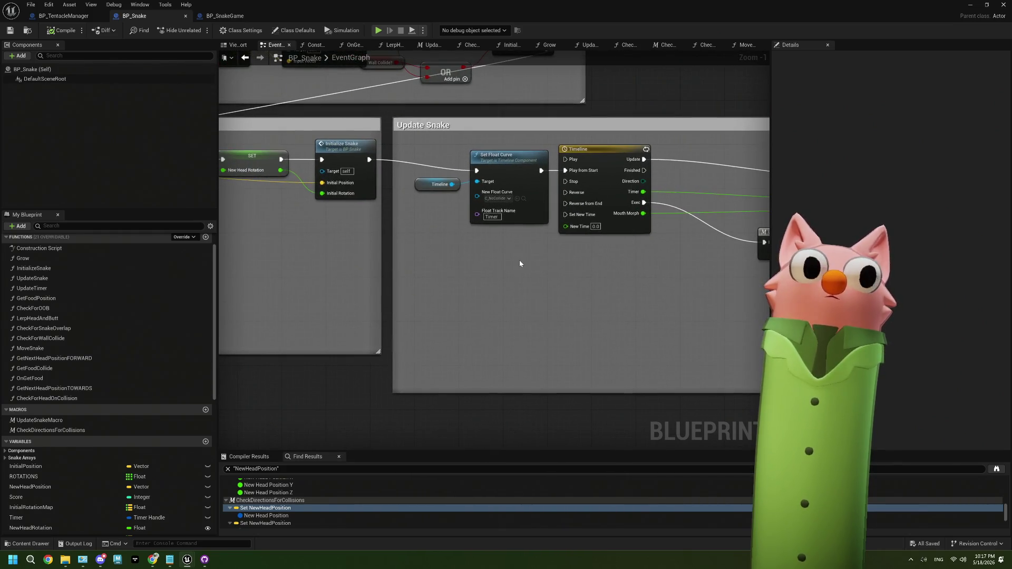
pyautogui.click(743, 45)
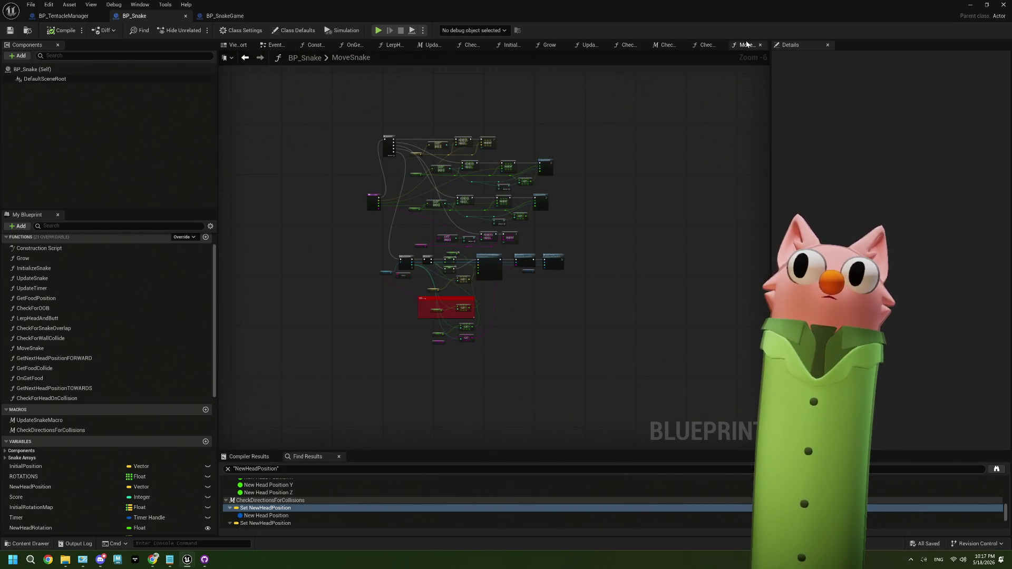
pyautogui.click(658, 45)
pyautogui.scroll(3, 497, 275)
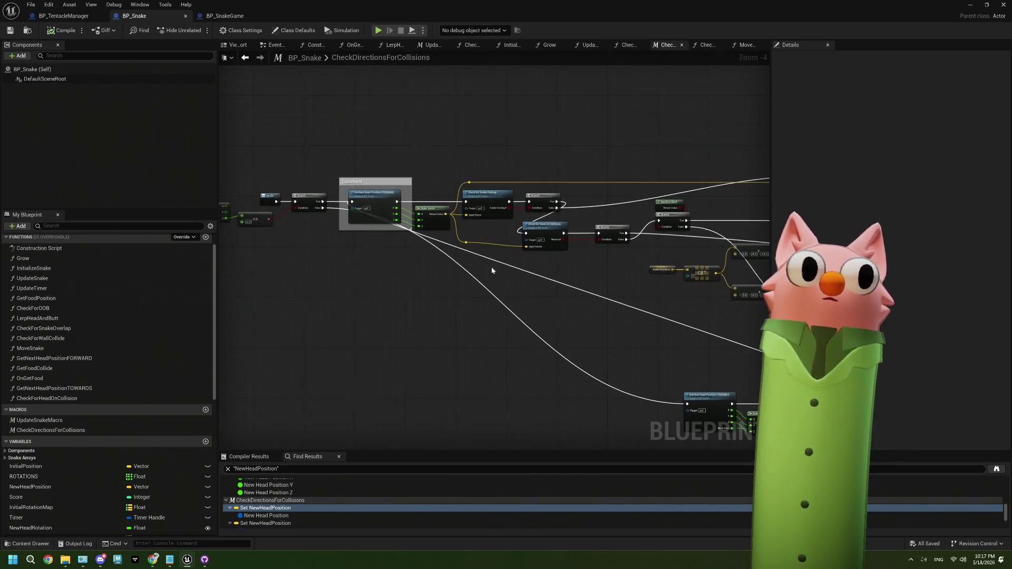
# Open GetNextHeadPositionFORWARD and inspect the New Head Position variable in the Wrap Around block
pyautogui.moveTo(434, 234); pyautogui.dragTo(479, 253)
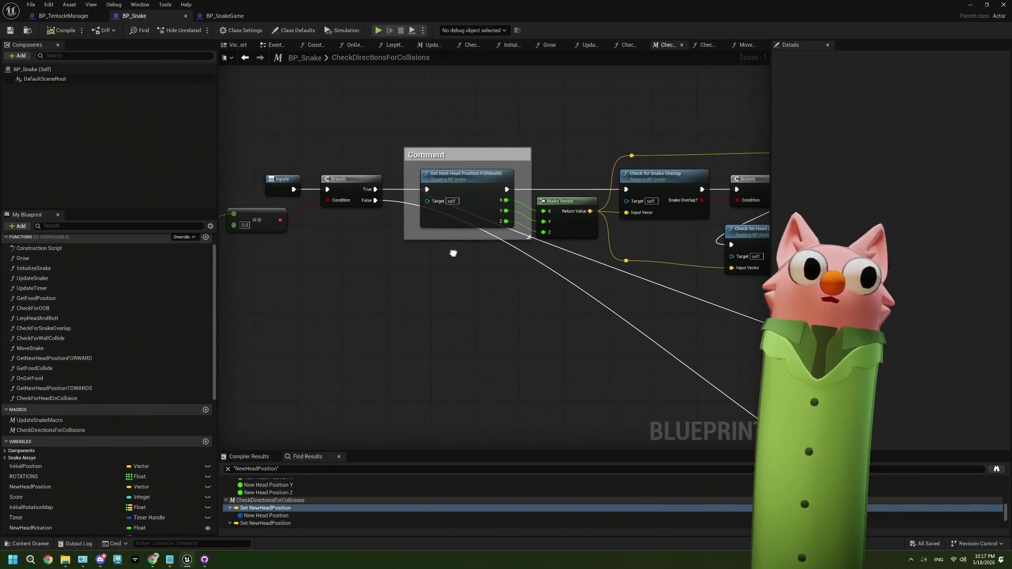
pyautogui.doubleClick(454, 205)
pyautogui.scroll(2, 418, 249)
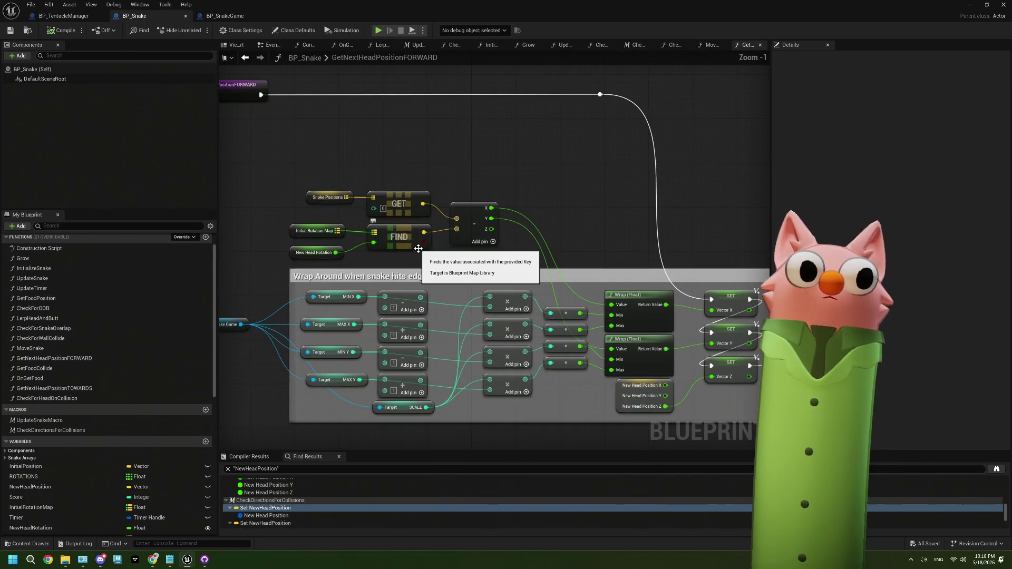
pyautogui.moveTo(519, 255); pyautogui.dragTo(438, 186)
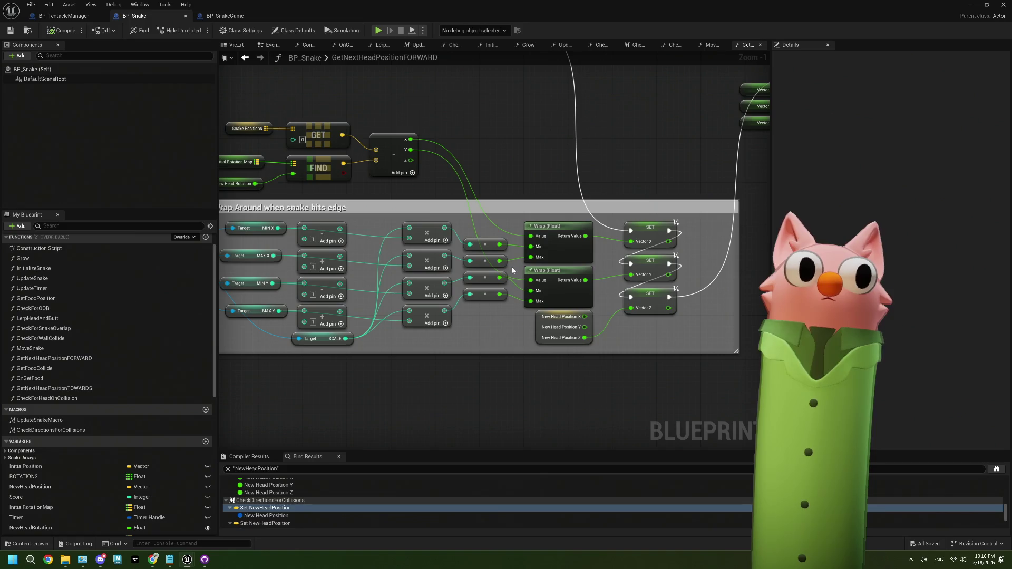
pyautogui.moveTo(547, 314); pyautogui.dragTo(455, 298)
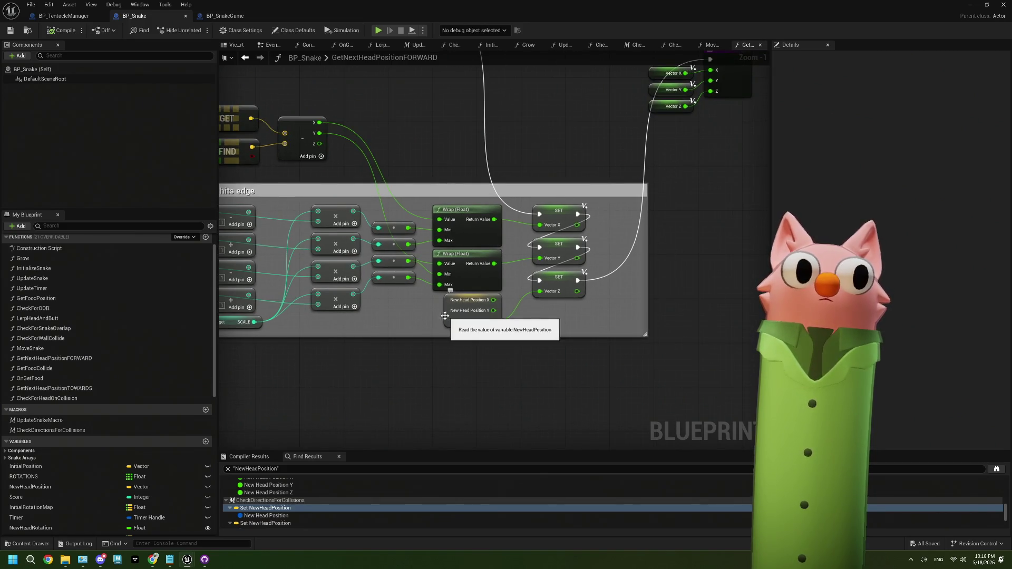
pyautogui.moveTo(410, 325)
pyautogui.mouseDown()
pyautogui.moveTo(578, 325)
pyautogui.moveTo(591, 311)
pyautogui.moveTo(514, 295)
pyautogui.moveTo(488, 246)
pyautogui.moveTo(591, 216)
pyautogui.mouseUp()
pyautogui.click(512, 296)
# Pan through the Wrap Around section to the Return Node, then switch to MoveSnake and UpdateSnakeMacro
pyautogui.moveTo(556, 251); pyautogui.dragTo(537, 240)
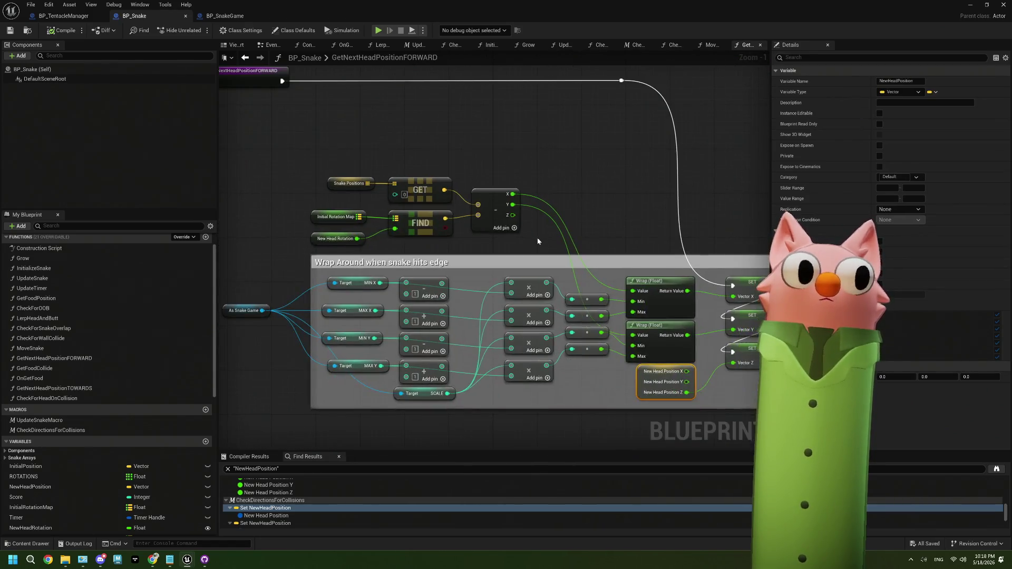
pyautogui.moveTo(573, 286); pyautogui.dragTo(517, 244)
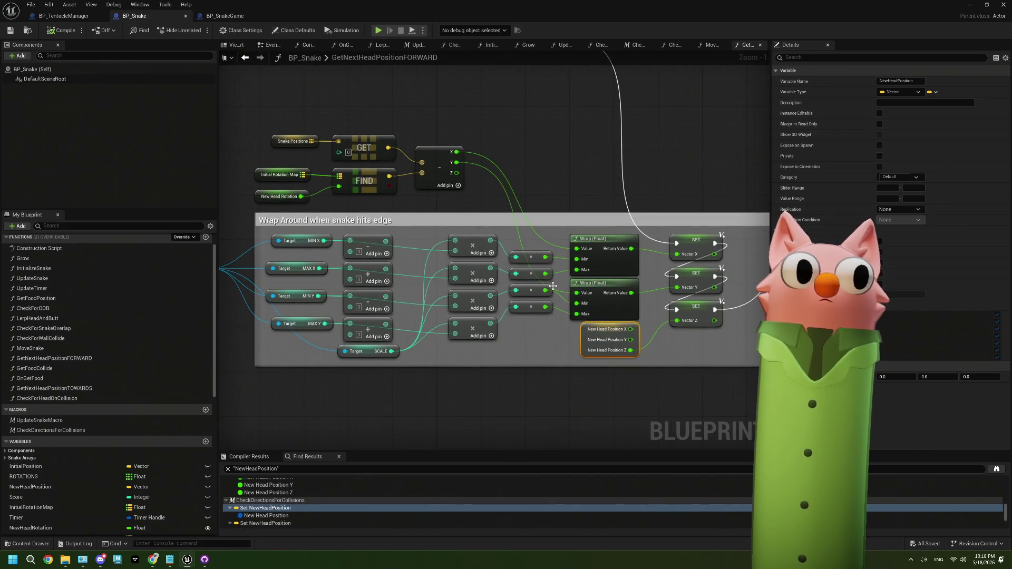
pyautogui.moveTo(639, 279); pyautogui.dragTo(570, 247)
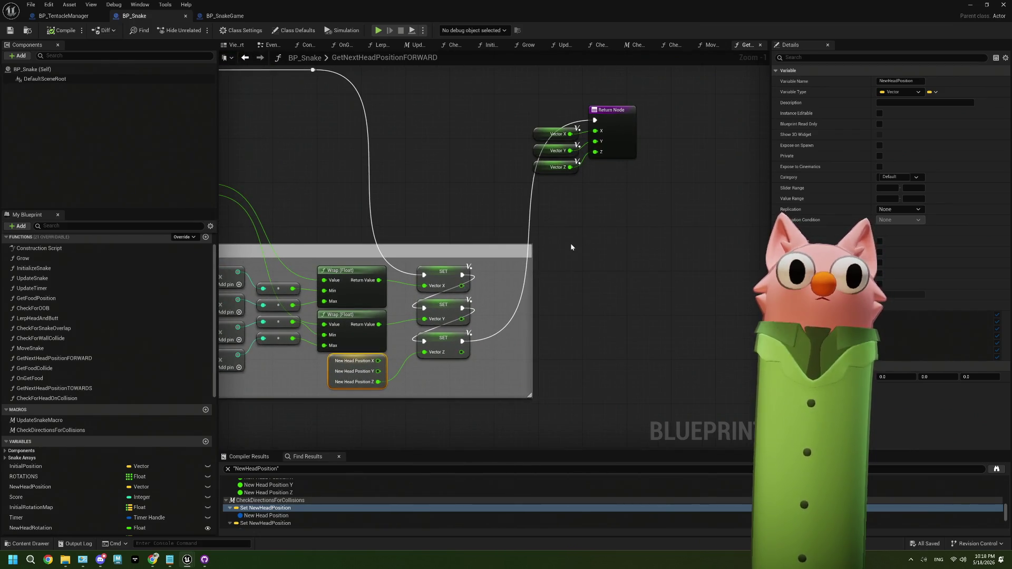
pyautogui.moveTo(441, 366); pyautogui.dragTo(549, 320)
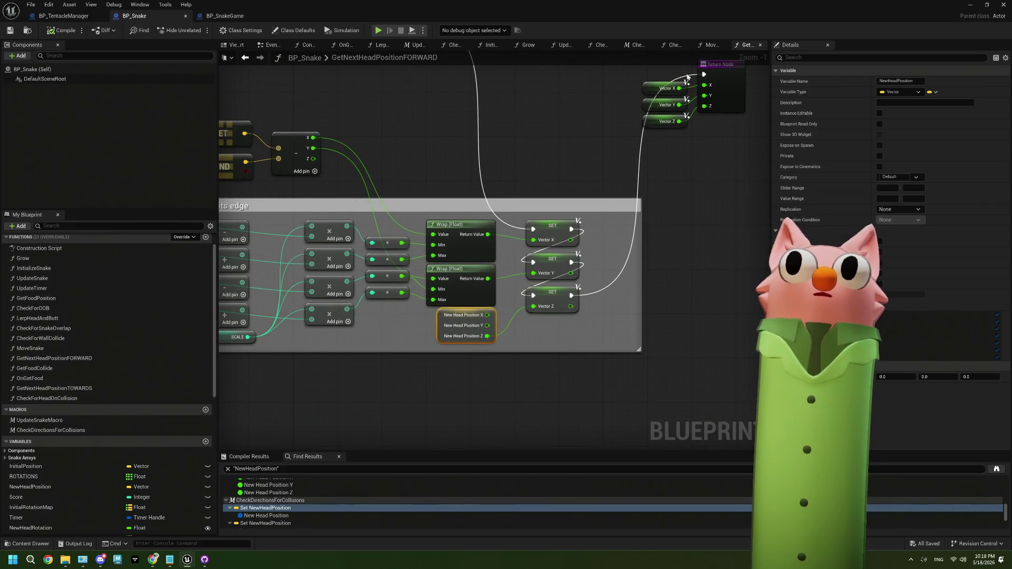
pyautogui.click(704, 48)
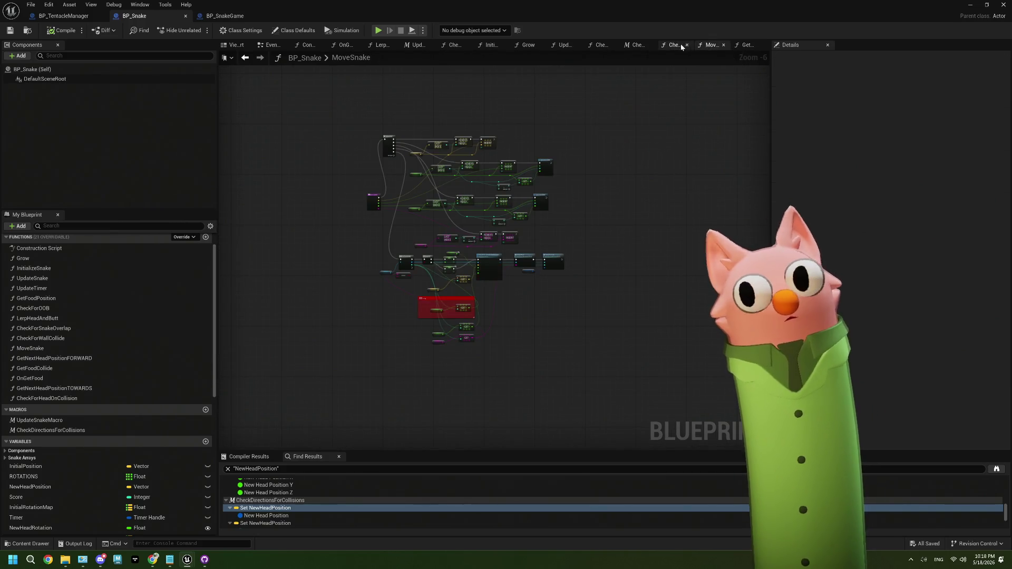
pyautogui.click(416, 45)
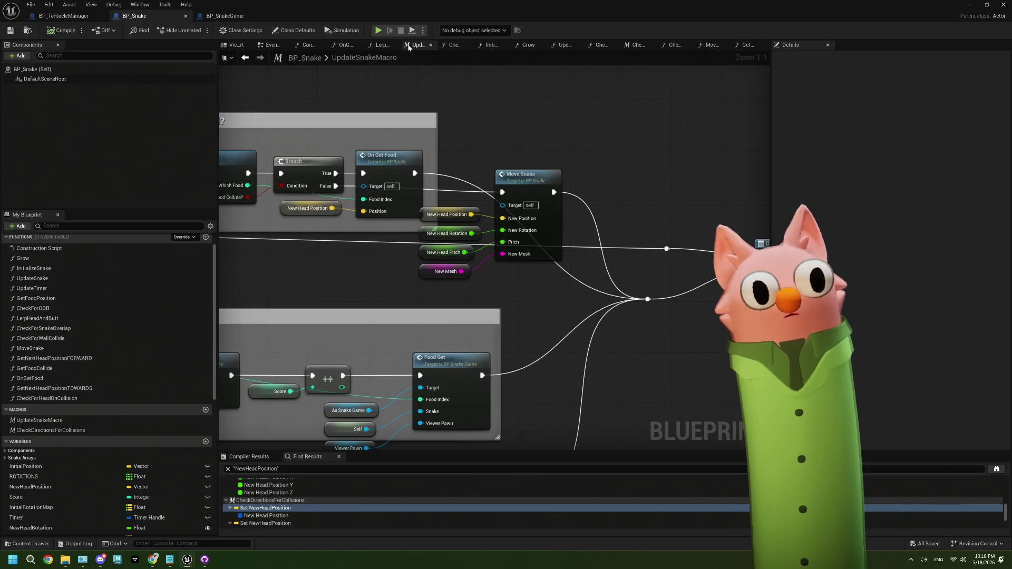
# Open the CheckDirectionsForCollisions macro from the Are we turning section and locate the == node
pyautogui.scroll(-7, 412, 256)
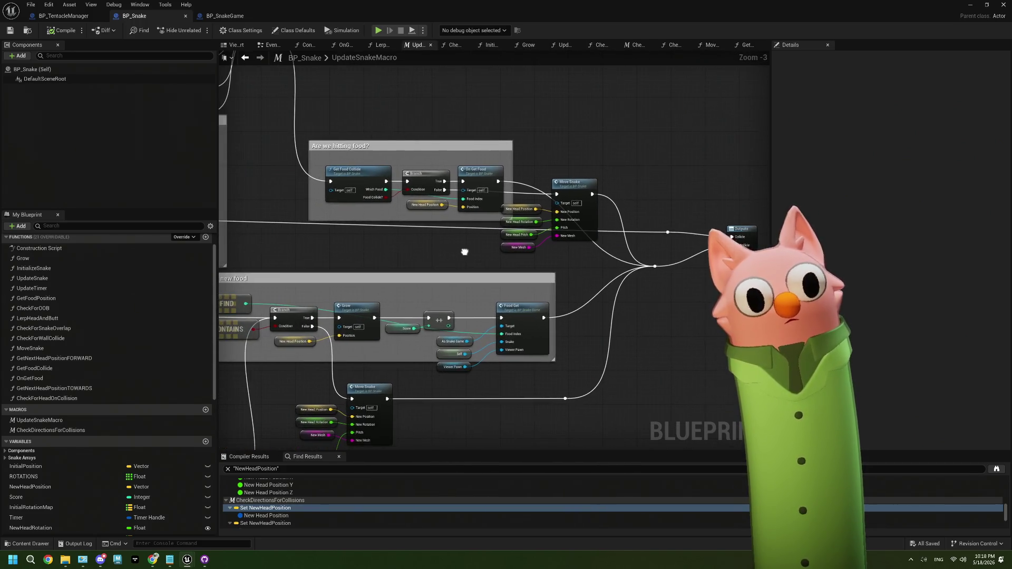
pyautogui.scroll(4, 411, 203)
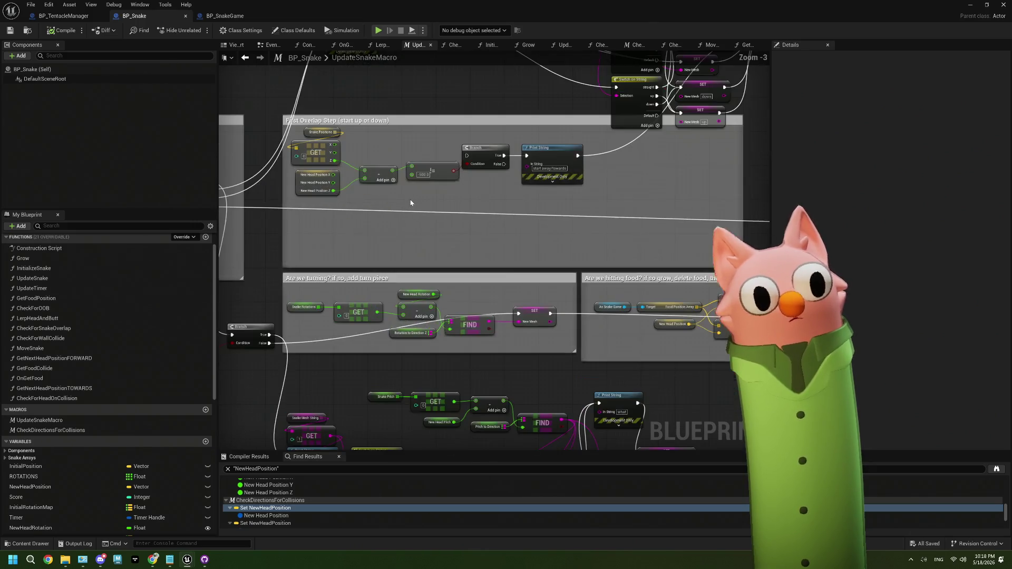
pyautogui.scroll(3, 368, 202)
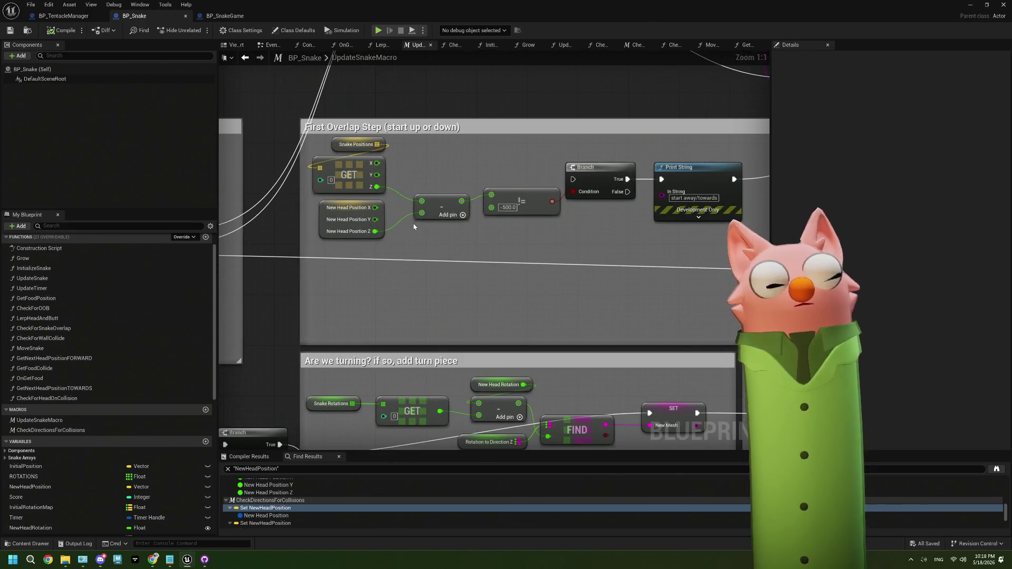
pyautogui.scroll(-6, 414, 226)
pyautogui.scroll(3, 474, 205)
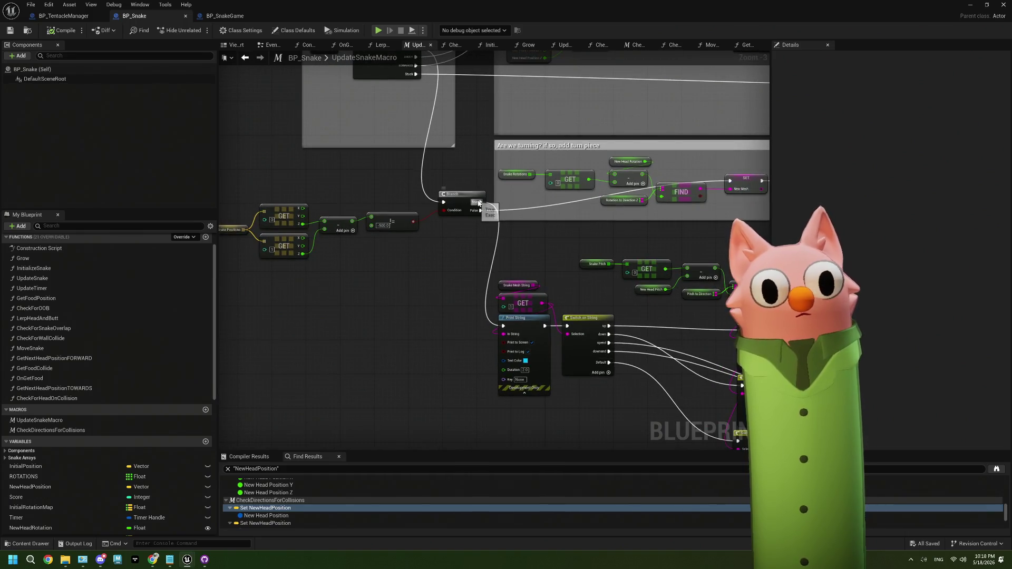
pyautogui.moveTo(479, 203)
pyautogui.mouseDown()
pyautogui.moveTo(358, 164)
pyautogui.moveTo(316, 164)
pyautogui.moveTo(480, 305)
pyautogui.moveTo(435, 269)
pyautogui.mouseUp()
pyautogui.scroll(2, 426, 263)
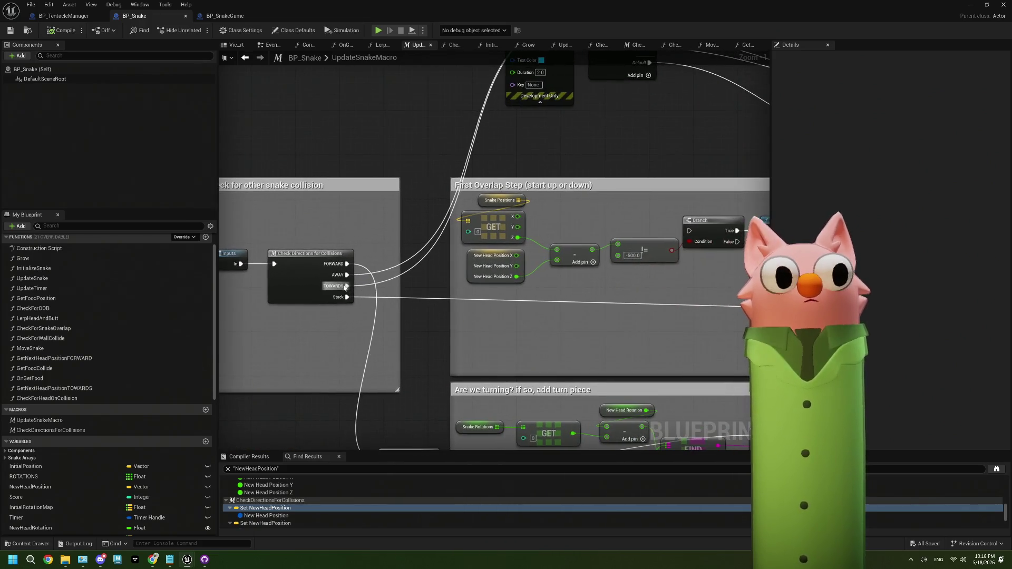
pyautogui.doubleClick(303, 275)
pyautogui.moveTo(415, 248)
pyautogui.mouseDown()
pyautogui.moveTo(469, 255)
pyautogui.moveTo(510, 236)
pyautogui.mouseUp()
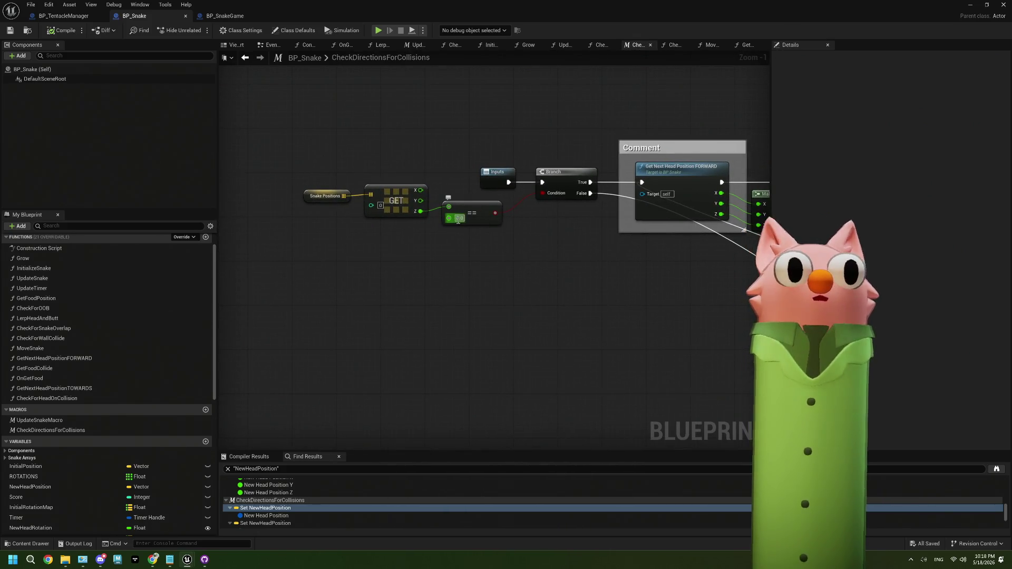
# Set the == compare value to -500.0, compile and save BP_Snake, then minimize the editor
pyautogui.write('-500')
pyautogui.press('Return')
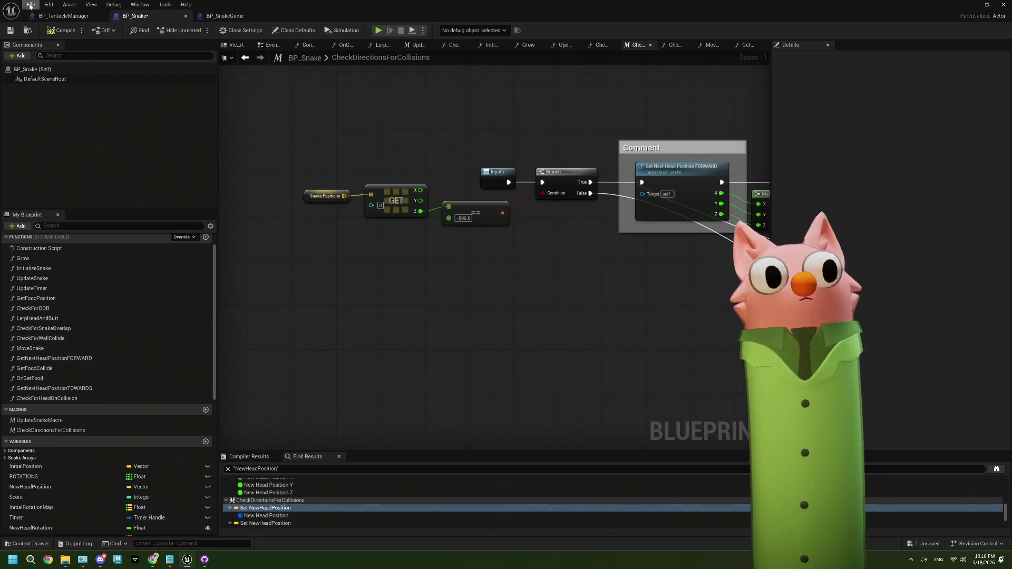
pyautogui.click(59, 32)
pyautogui.moveTo(614, 262)
pyautogui.mouseDown()
pyautogui.moveTo(401, 274)
pyautogui.moveTo(523, 274)
pyautogui.mouseUp()
pyautogui.hotkey('ctrl', 's')
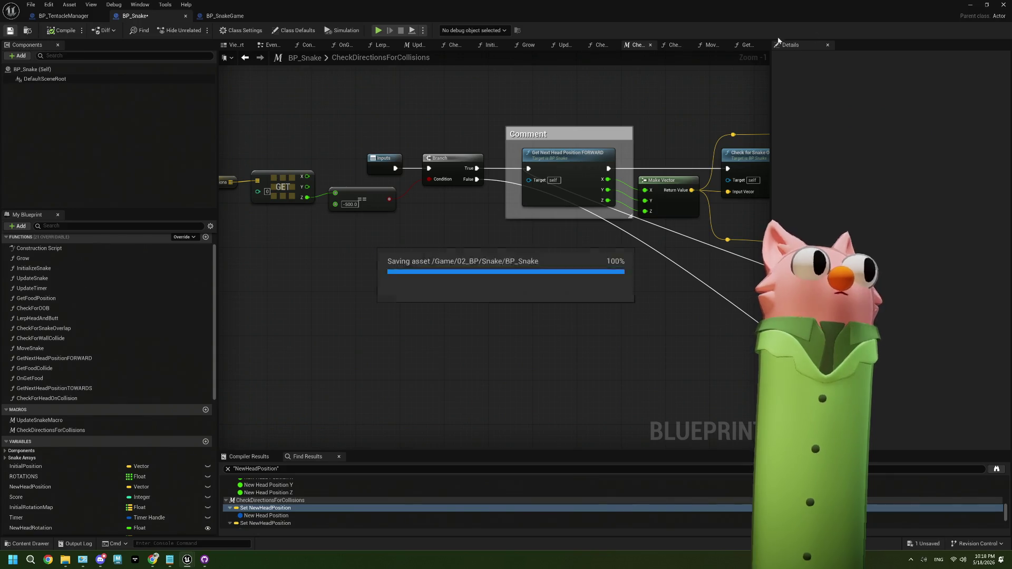
pyautogui.click(970, 5)
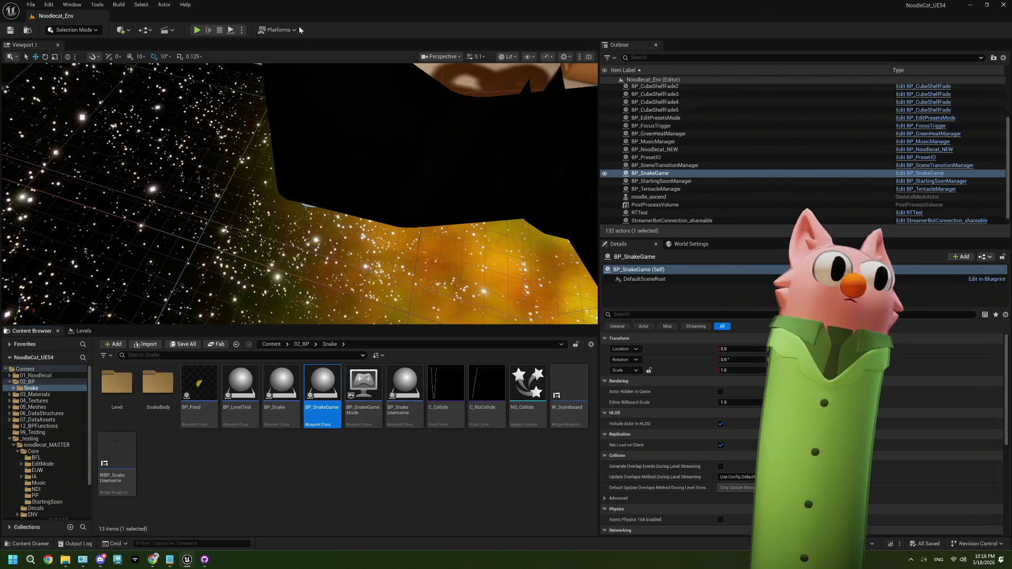
# Play-test the level, steering the snake Up, Up, then Down
pyautogui.hotkey('alt', 'p')
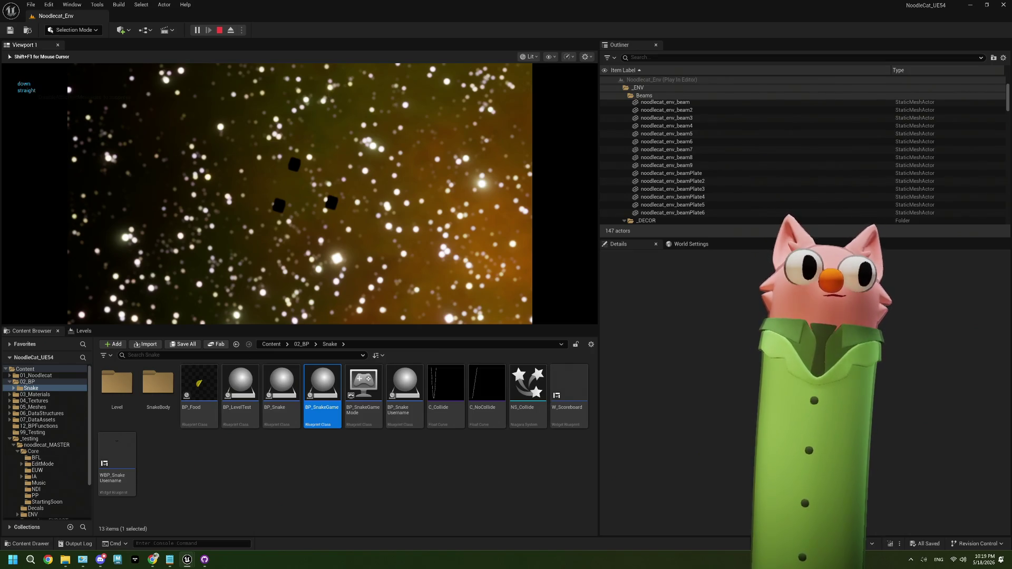
pyautogui.press('Up')
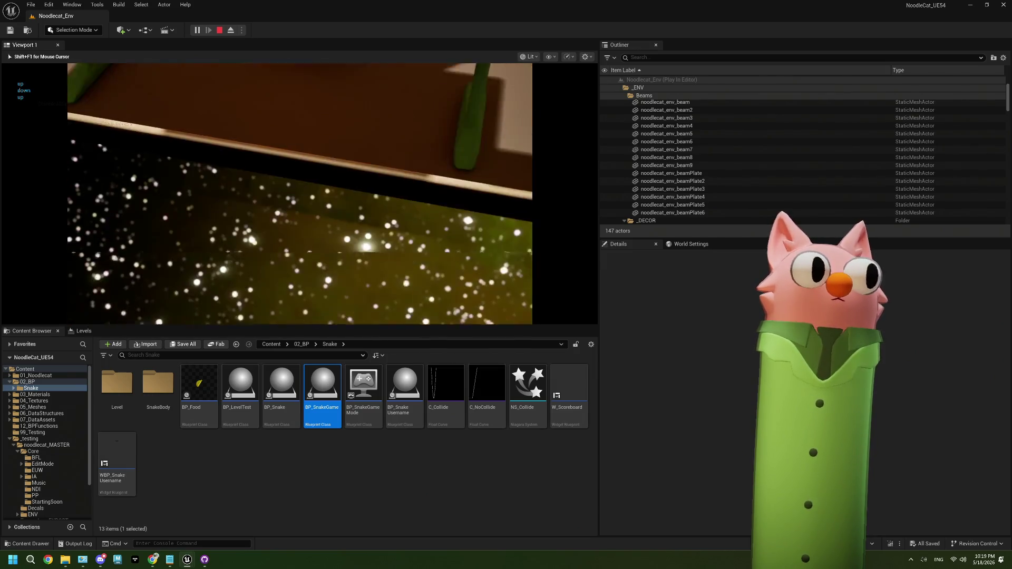
pyautogui.press('Up')
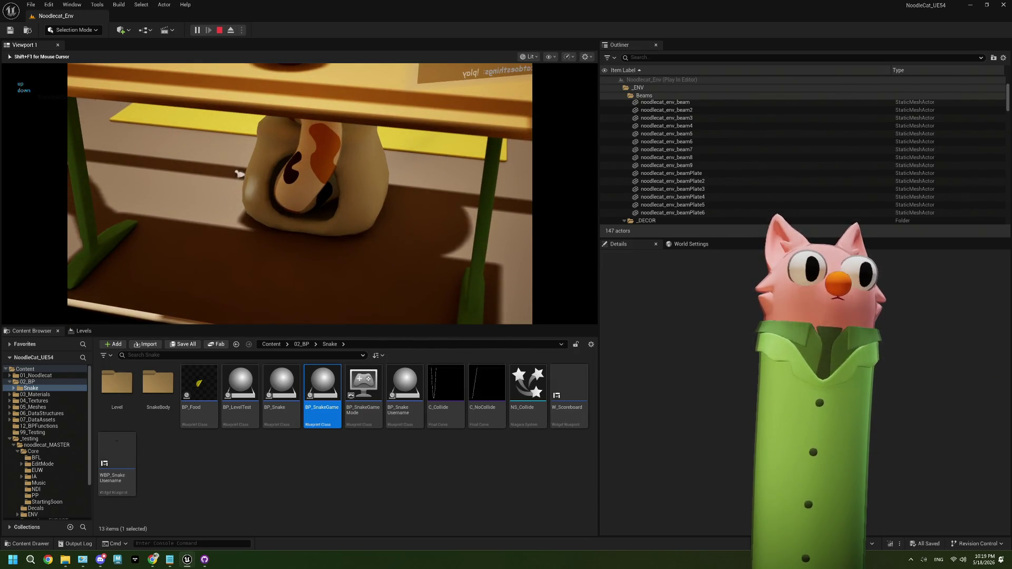
pyautogui.press('Down')
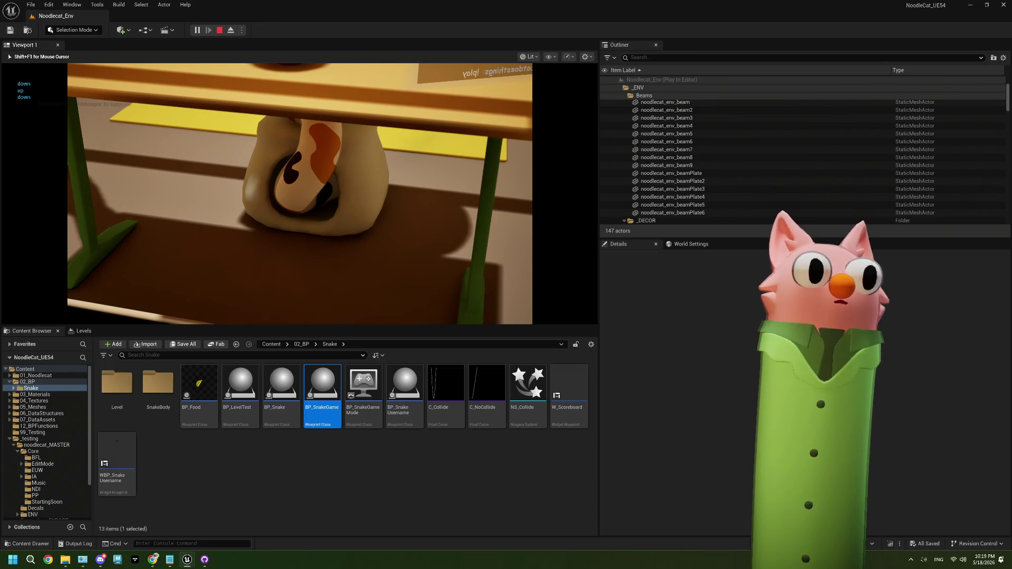
# Stop the session, dismiss the runtime error log, and reopen BP_SnakeGame
pyautogui.press('Escape')
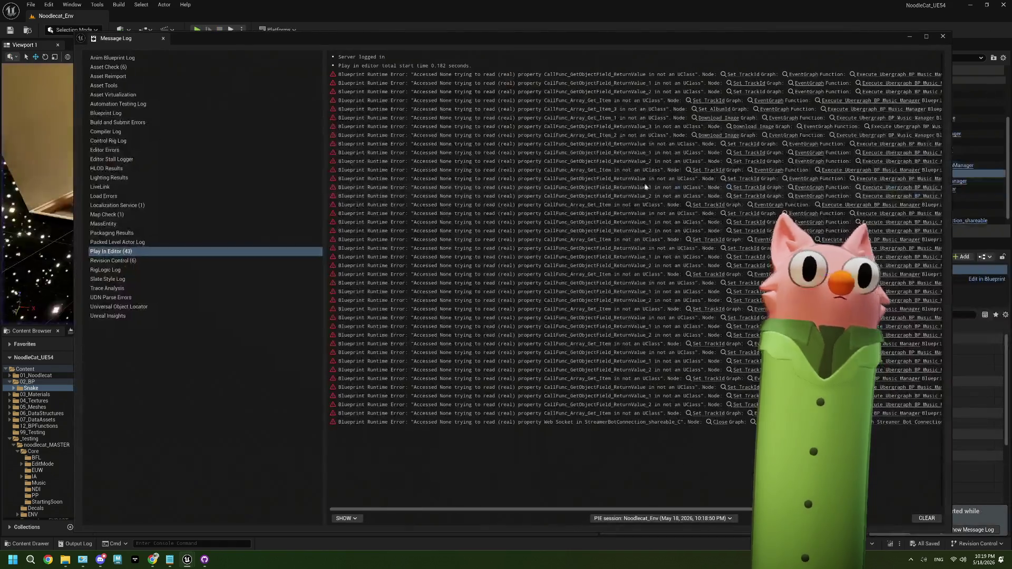
pyautogui.click(942, 35)
pyautogui.doubleClick(334, 390)
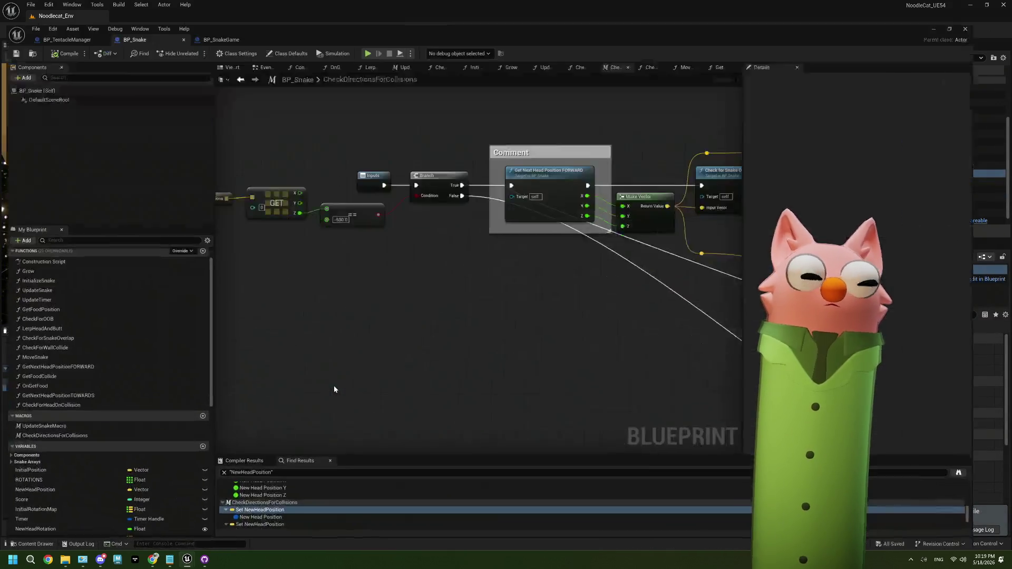
# In BP_Snake, pan past the Get Next Head Position FORWARD nodes and open CheckForSnakeOverlap
pyautogui.click(135, 16)
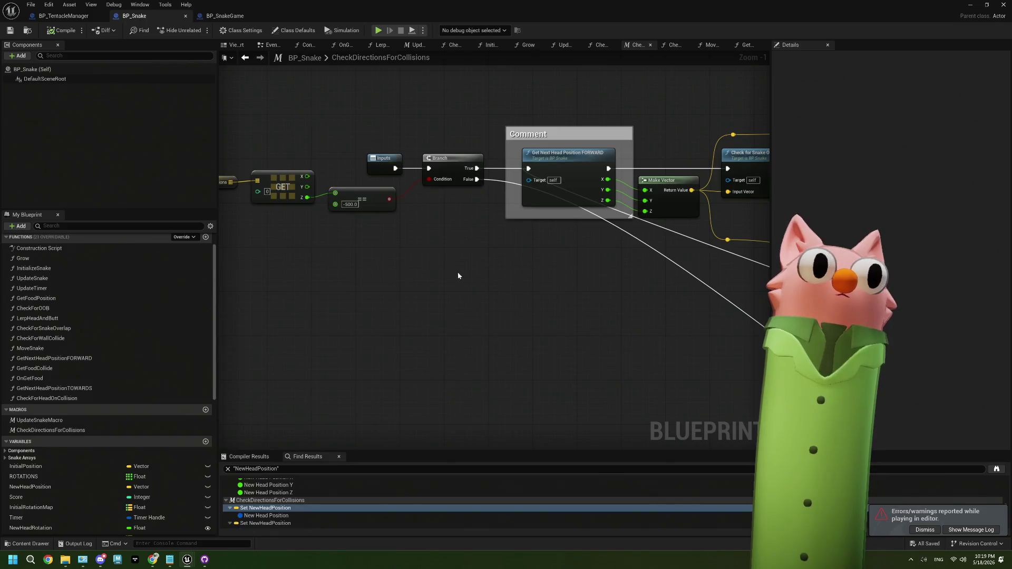
pyautogui.moveTo(512, 260)
pyautogui.mouseDown()
pyautogui.moveTo(415, 252)
pyautogui.moveTo(504, 288)
pyautogui.moveTo(338, 280)
pyautogui.moveTo(472, 292)
pyautogui.mouseUp()
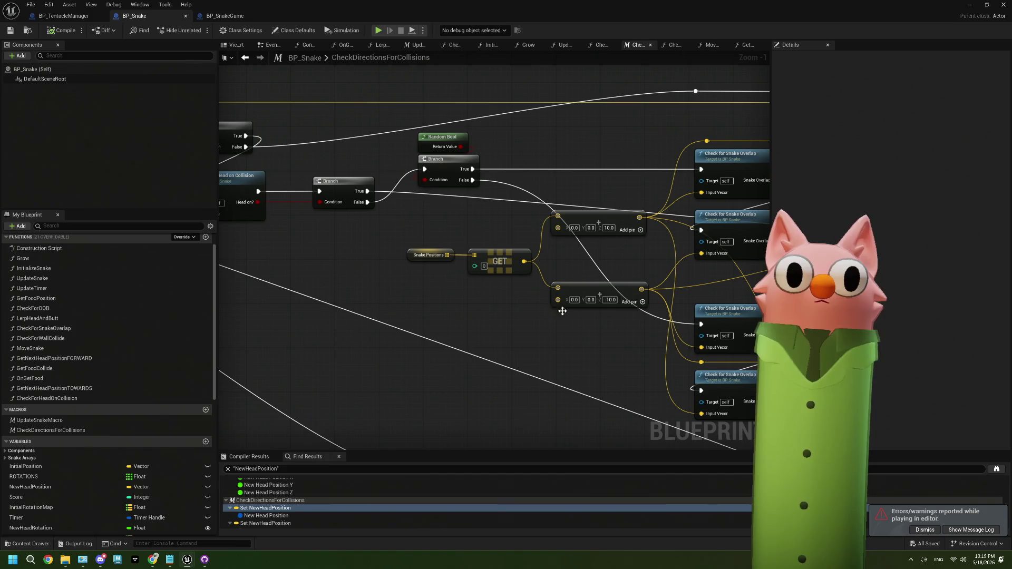
pyautogui.scroll(-2, 589, 332)
pyautogui.moveTo(590, 332)
pyautogui.mouseDown()
pyautogui.moveTo(429, 323)
pyautogui.moveTo(413, 225)
pyautogui.moveTo(404, 222)
pyautogui.mouseUp()
pyautogui.moveTo(557, 335); pyautogui.dragTo(375, 306)
pyautogui.moveTo(644, 373)
pyautogui.mouseDown()
pyautogui.moveTo(543, 341)
pyautogui.moveTo(536, 405)
pyautogui.mouseUp()
pyautogui.scroll(3, 623, 289)
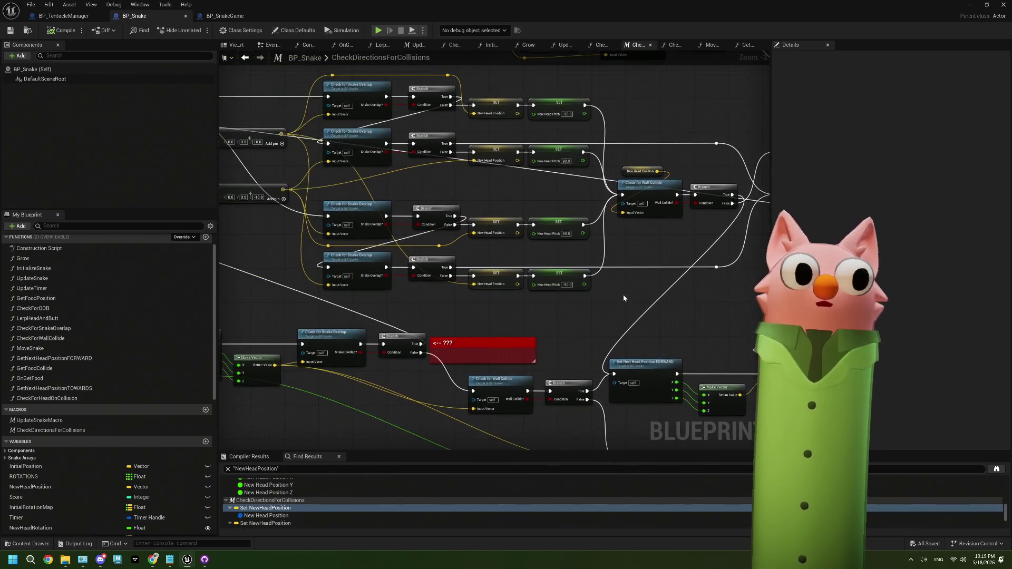
pyautogui.doubleClick(532, 321)
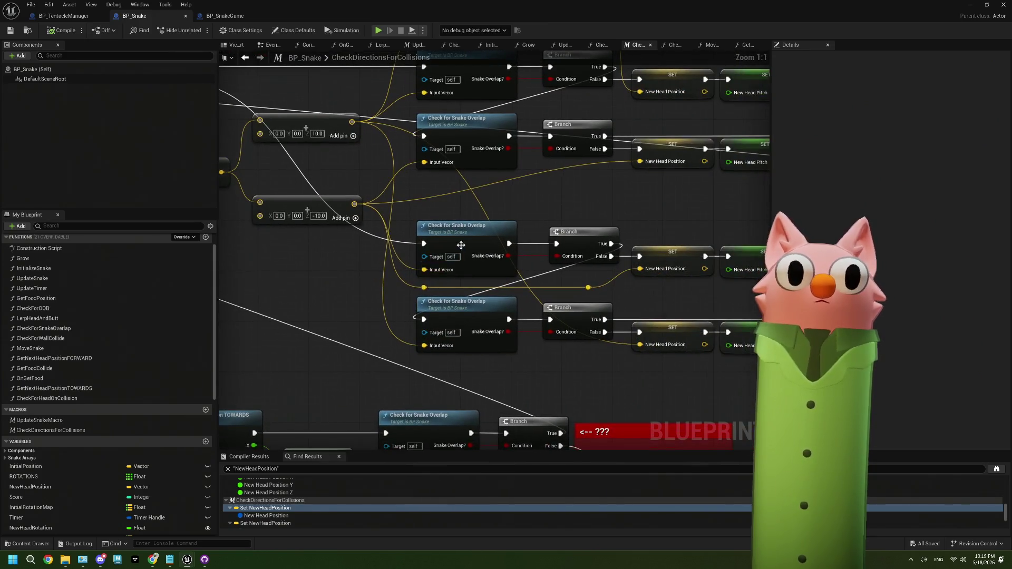
pyautogui.moveTo(380, 279)
pyautogui.mouseDown()
pyautogui.moveTo(305, 267)
pyautogui.moveTo(409, 267)
pyautogui.mouseUp()
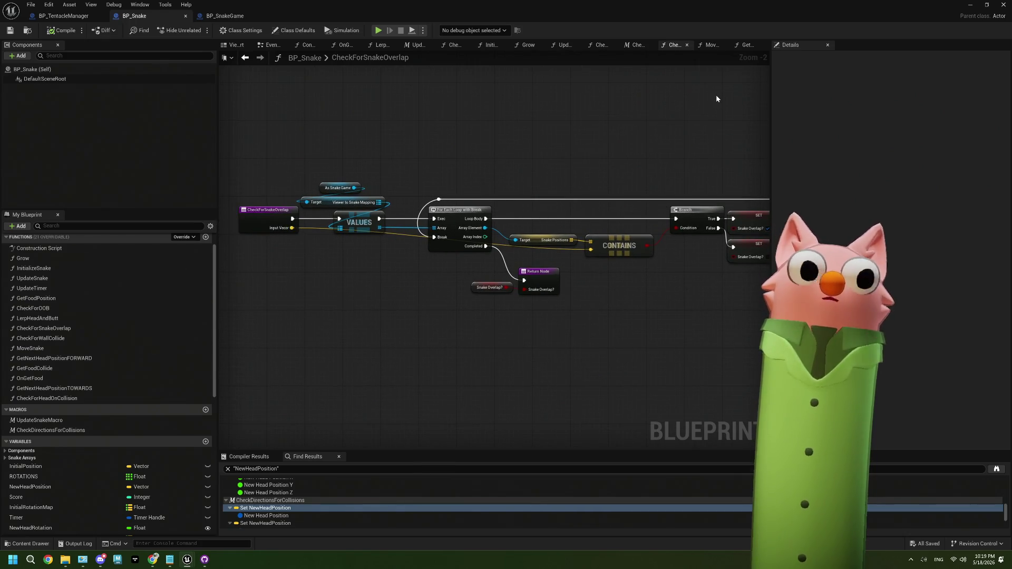
# Visit the CheckDirectionsForCollisions graph, then go back to CheckForWallCollide
pyautogui.click(638, 45)
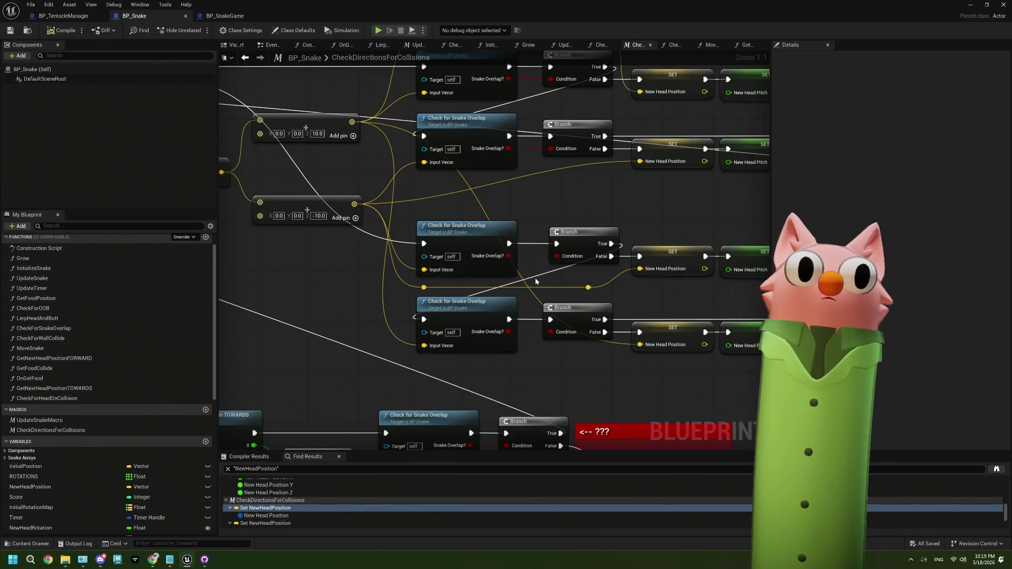
pyautogui.hotkey('alt', 'Left')
pyautogui.hotkey('alt', 'Left')
pyautogui.hotkey('alt', 'Left')
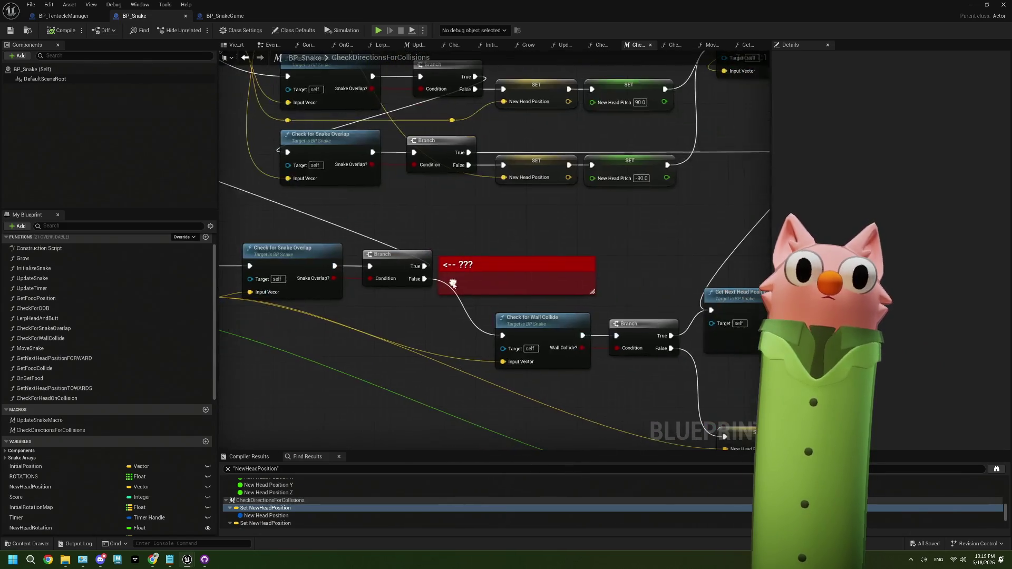
pyautogui.scroll(2, 517, 250)
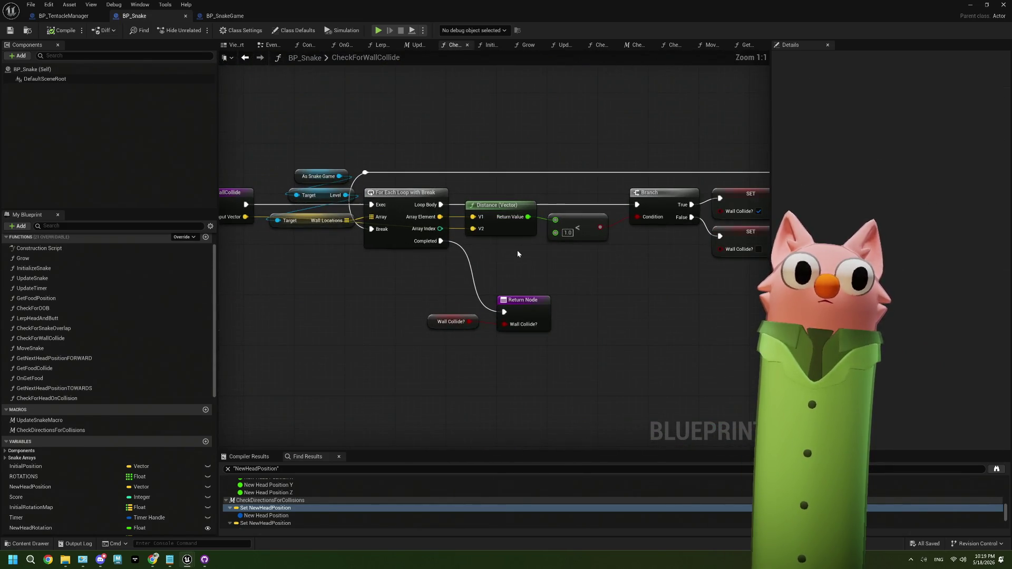
pyautogui.moveTo(589, 258)
pyautogui.mouseDown()
pyautogui.moveTo(496, 244)
pyautogui.moveTo(614, 247)
pyautogui.moveTo(599, 248)
pyautogui.mouseUp()
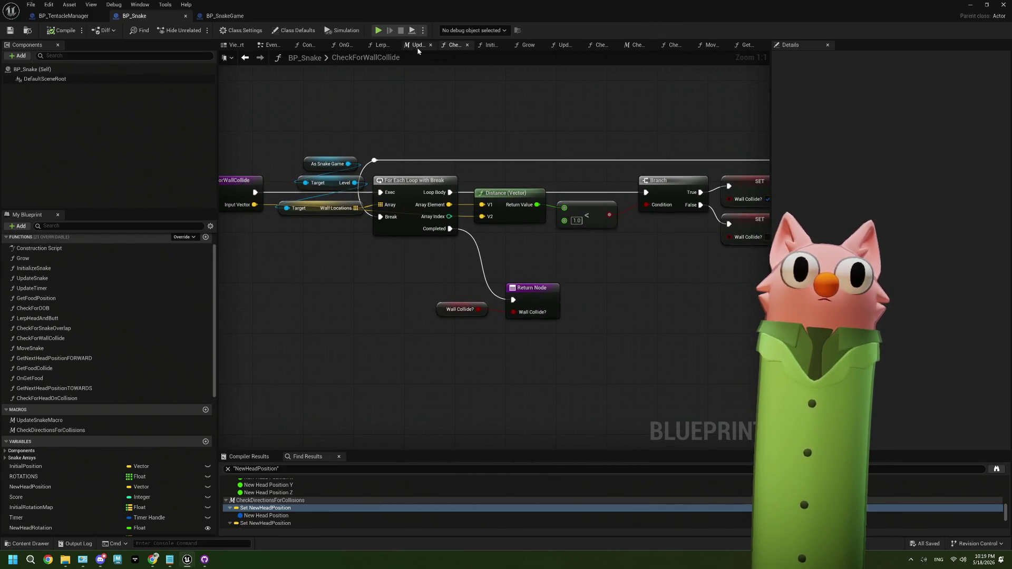
# Open UpdateSnakeMacro and pan past the SET and Move Snake nodes to the turning Branch
pyautogui.click(414, 45)
pyautogui.scroll(-5, 540, 298)
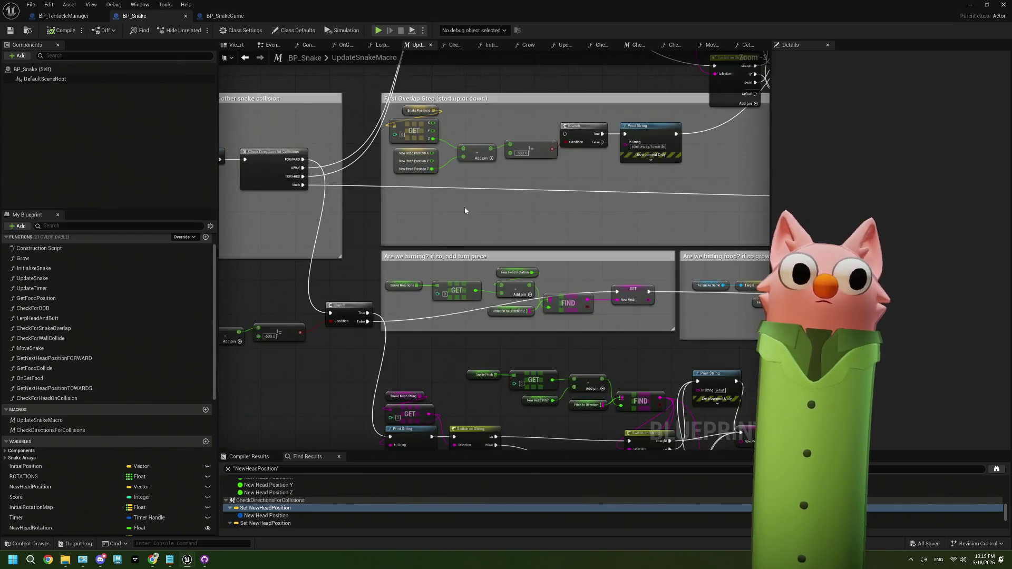
pyautogui.scroll(4, 499, 289)
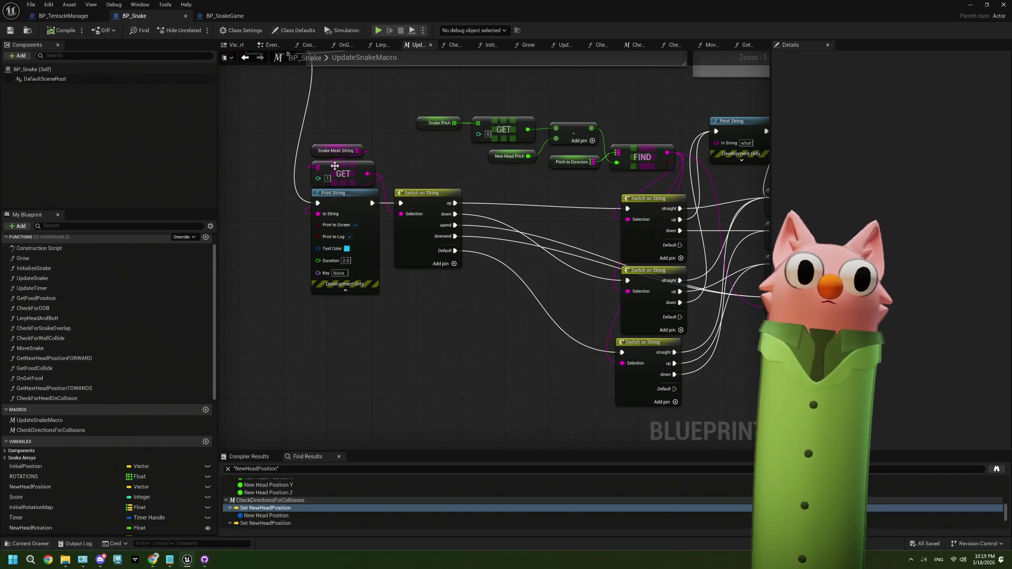
pyautogui.moveTo(573, 233); pyautogui.dragTo(531, 243)
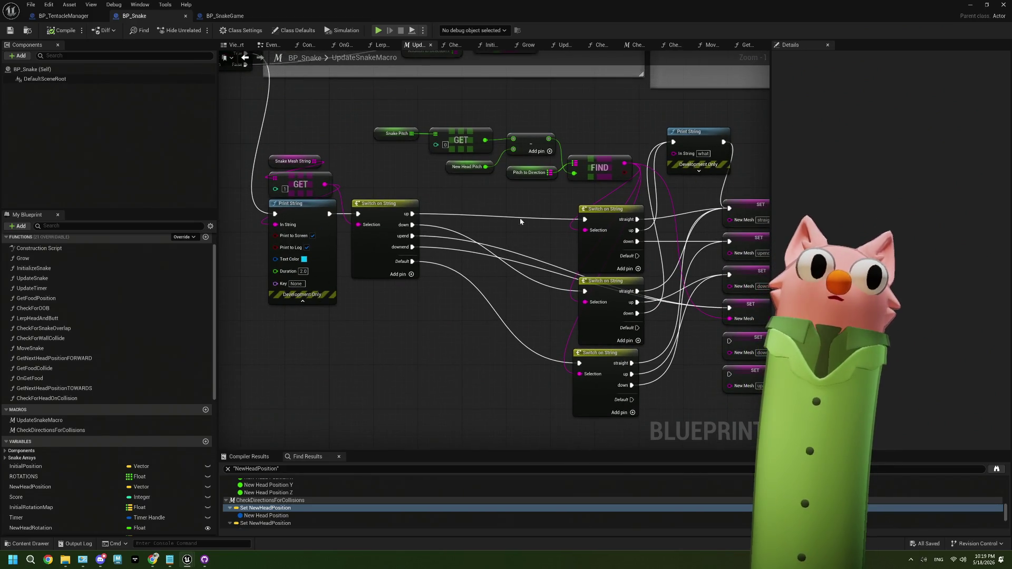
pyautogui.moveTo(703, 211)
pyautogui.mouseDown()
pyautogui.moveTo(401, 211)
pyautogui.moveTo(630, 207)
pyautogui.mouseUp()
pyautogui.moveTo(494, 224)
pyautogui.mouseDown()
pyautogui.moveTo(522, 233)
pyautogui.moveTo(533, 263)
pyautogui.moveTo(478, 248)
pyautogui.moveTo(492, 282)
pyautogui.moveTo(560, 276)
pyautogui.moveTo(560, 253)
pyautogui.moveTo(517, 234)
pyautogui.moveTo(538, 233)
pyautogui.mouseUp()
# Add a Print String to the Branch False output reading 'Update Snake Macro: not at -500'
pyautogui.moveTo(581, 186); pyautogui.dragTo(480, 294)
pyautogui.write('print string')
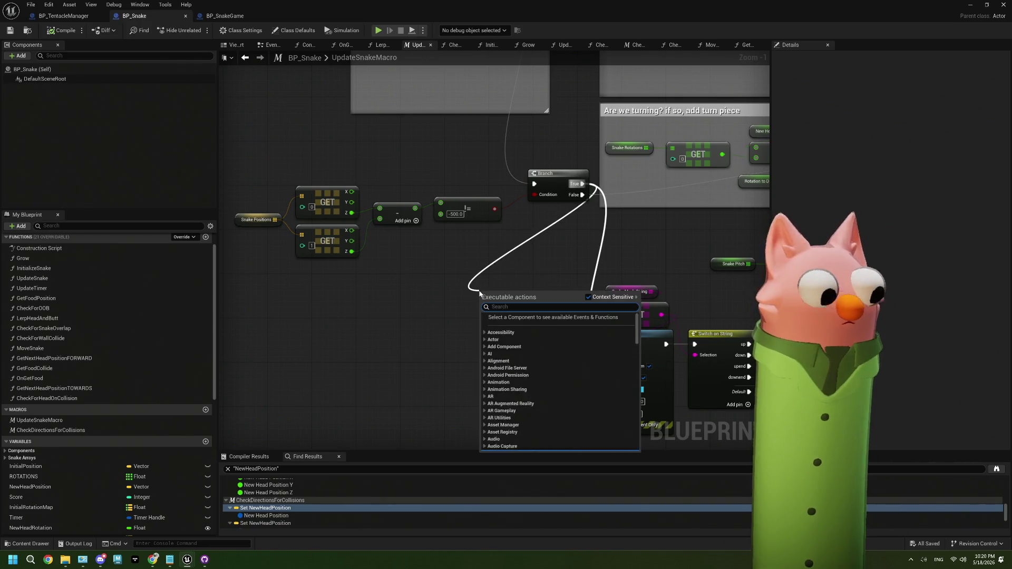
pyautogui.press('Return')
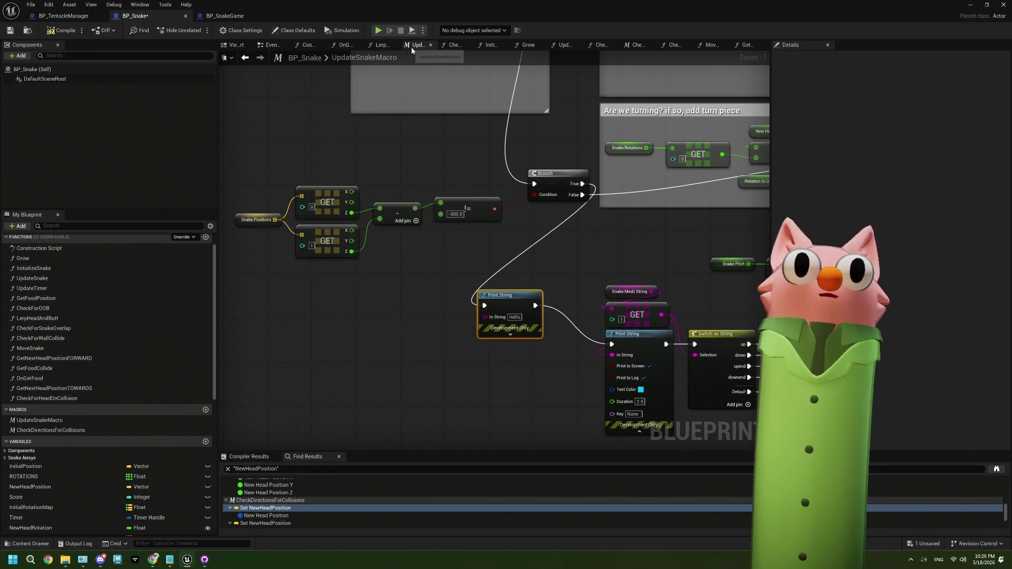
pyautogui.click(515, 317)
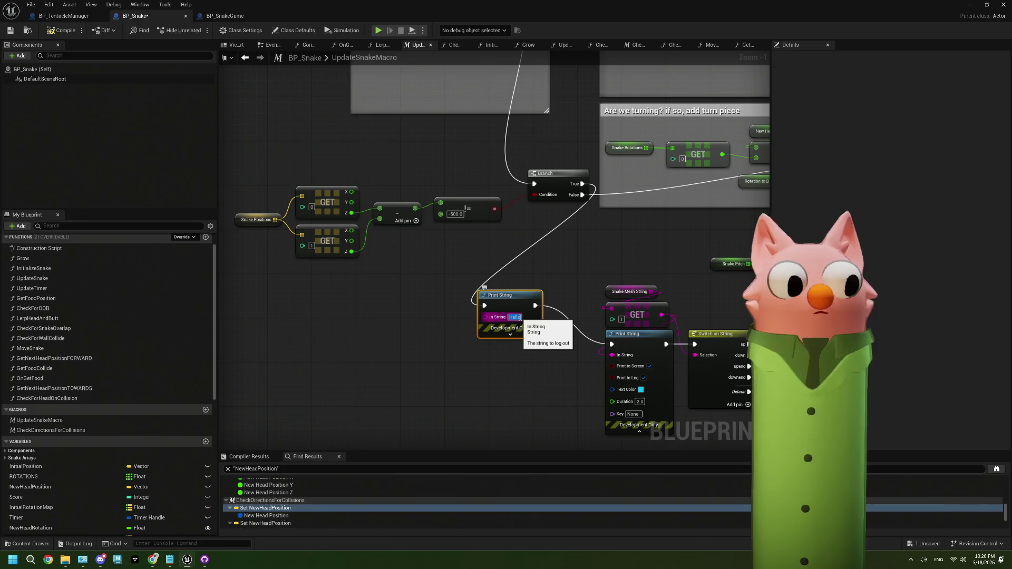
pyautogui.write('Update Snake')
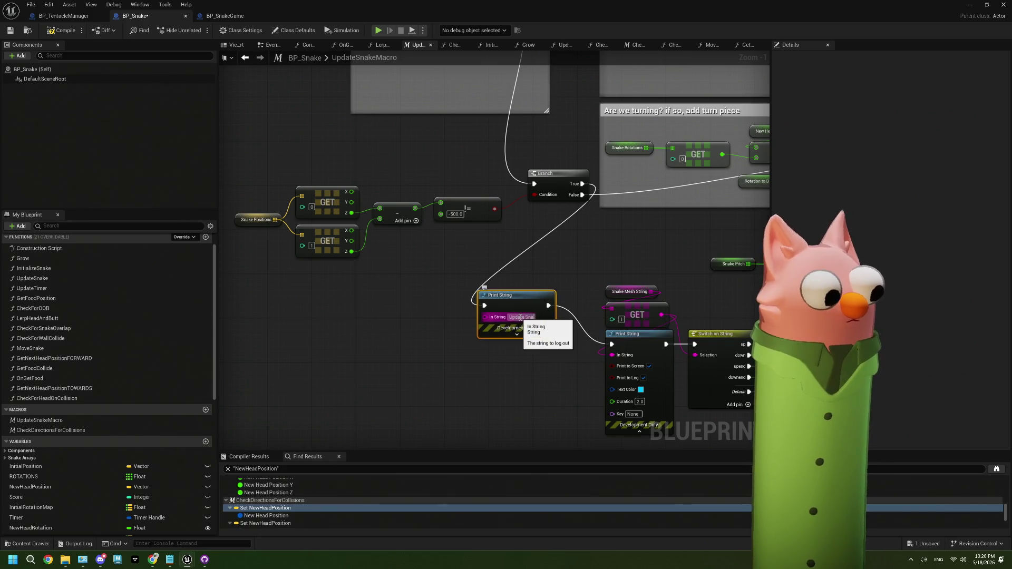
pyautogui.write(' M')
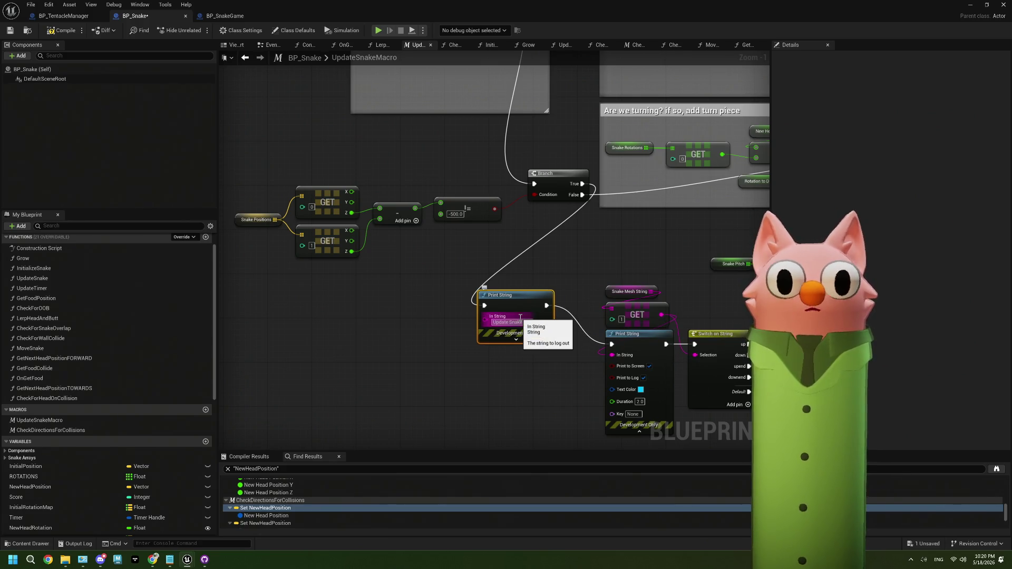
pyautogui.write('acro')
pyautogui.press('Return')
pyautogui.press('BackSpace')
pyautogui.press('BackSpace')
pyautogui.write('cro')
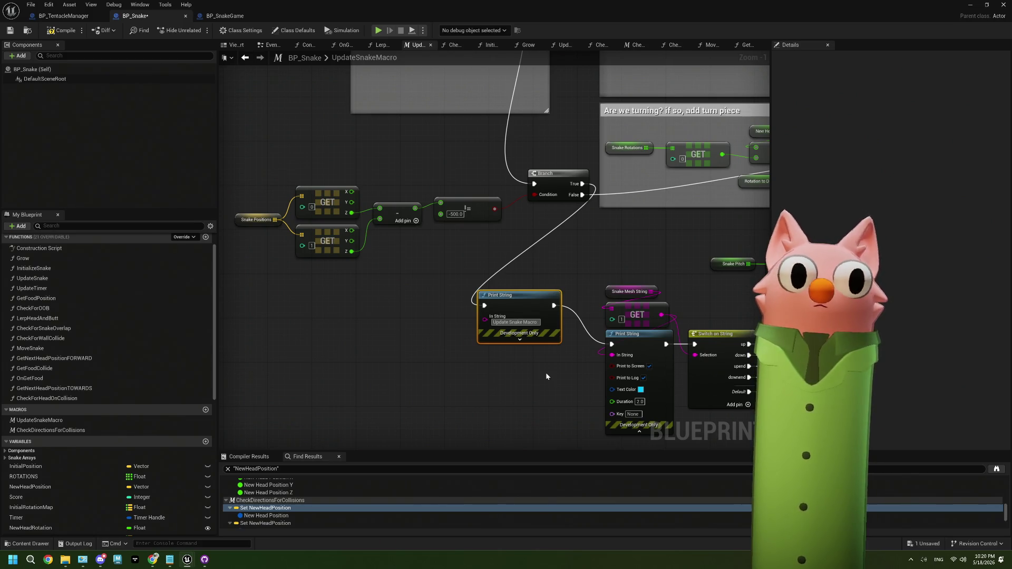
pyautogui.write(': not at -500')
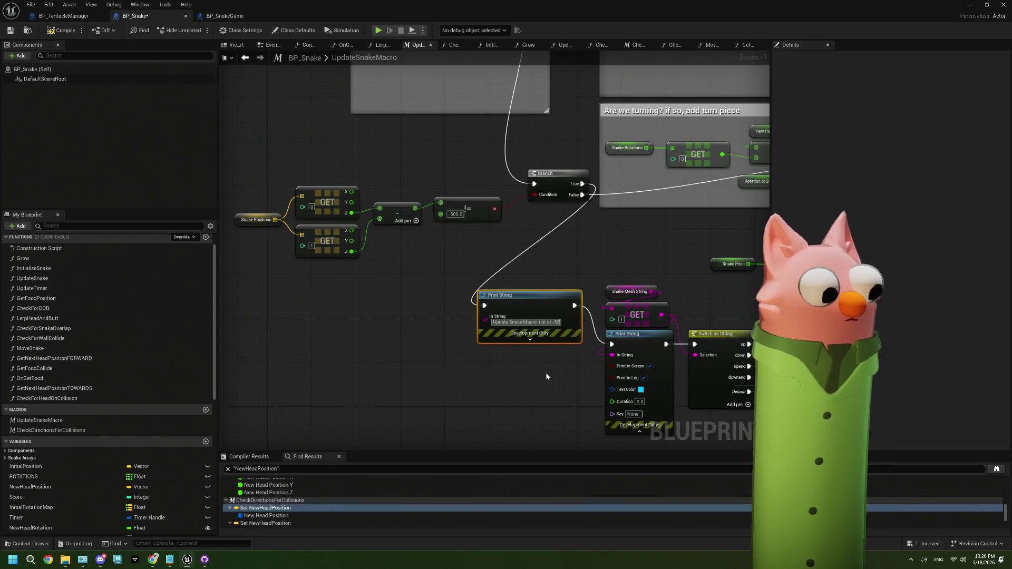
pyautogui.click(544, 366)
# Move the new Print String node left, then save and minimize BP_Snake
pyautogui.moveTo(533, 295); pyautogui.dragTo(474, 295)
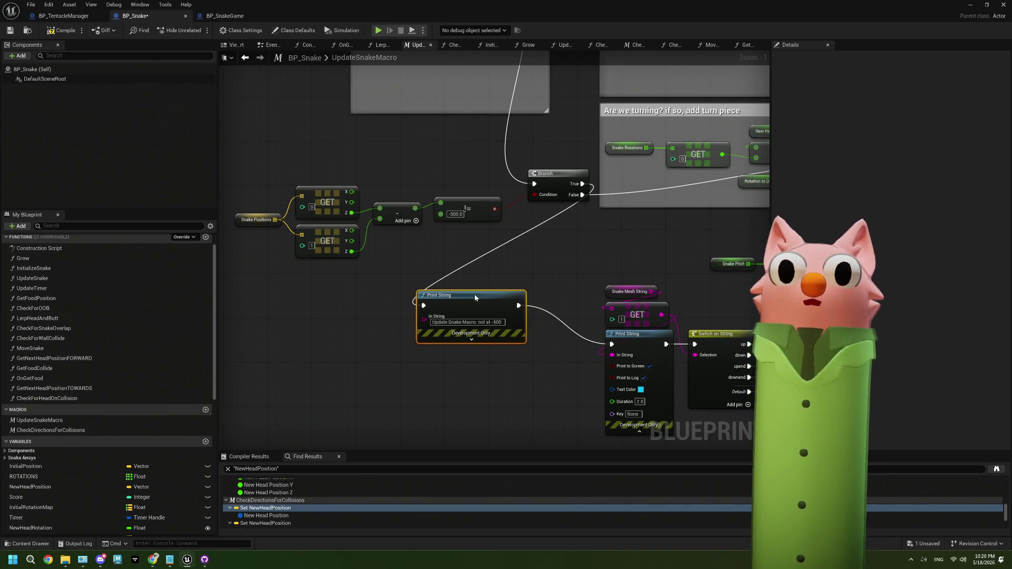
pyautogui.scroll(-2, 595, 293)
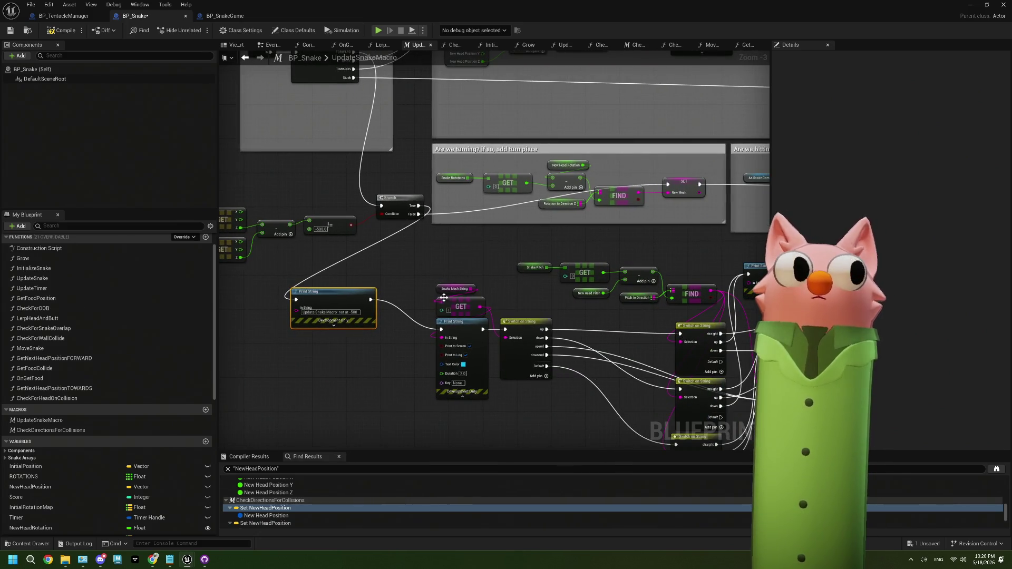
pyautogui.scroll(-1, 438, 293)
pyautogui.moveTo(439, 293); pyautogui.dragTo(394, 283)
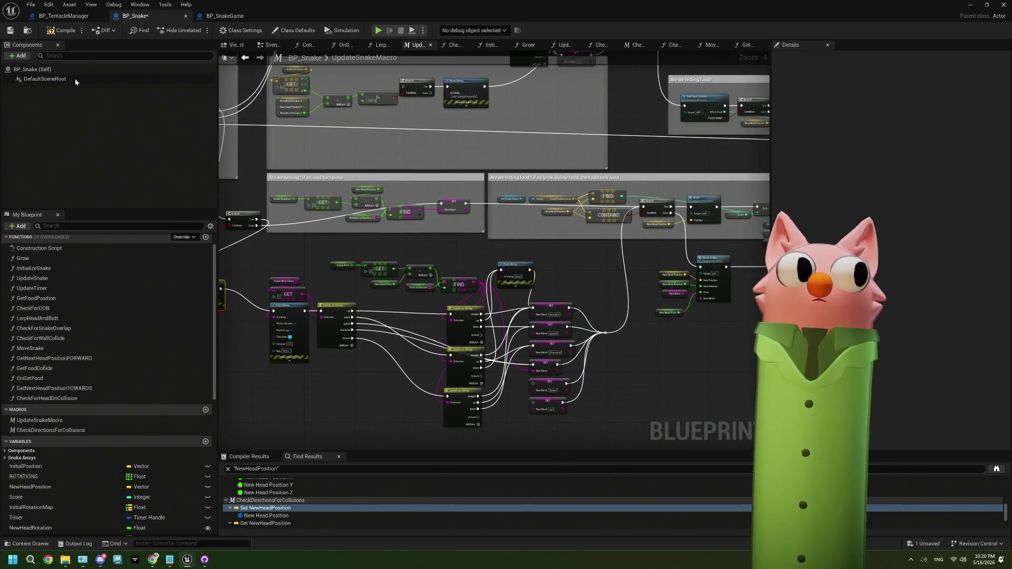
pyautogui.click(9, 30)
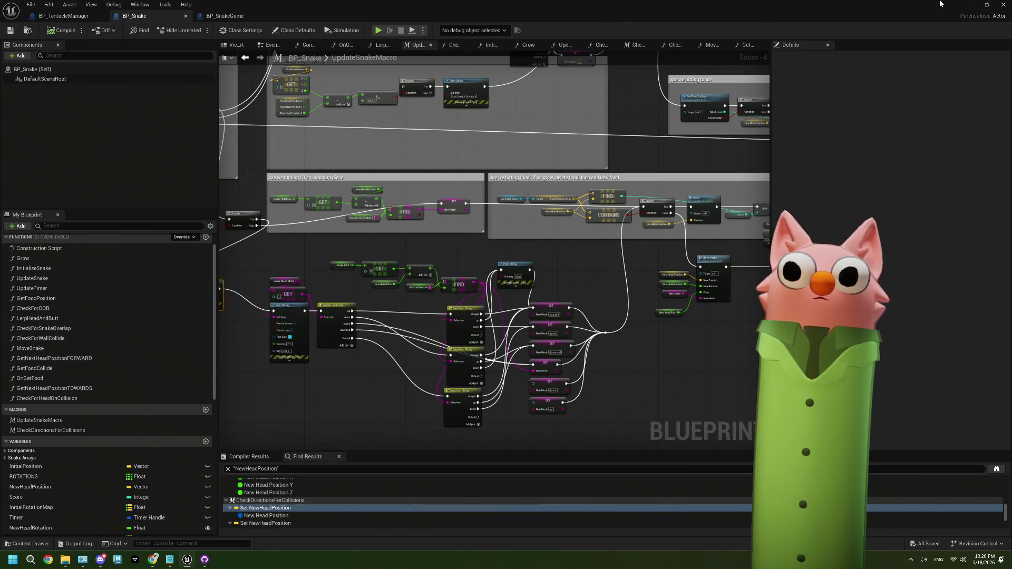
pyautogui.click(972, 6)
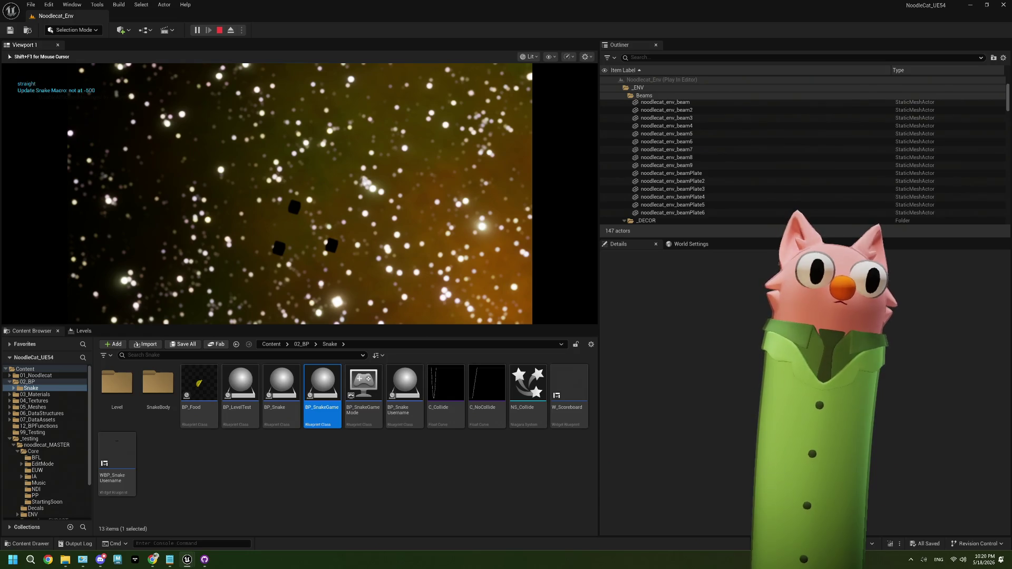
# Steer the snake down and up repeatedly to trigger the debug messages
pyautogui.press('Down')
pyautogui.press('Up')
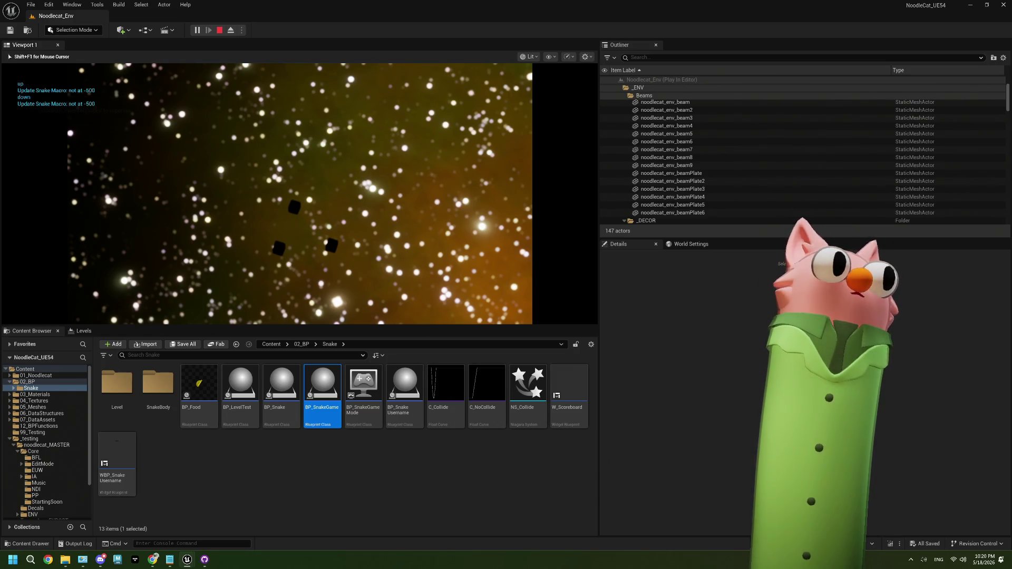
pyautogui.press('Down')
pyautogui.press('Up')
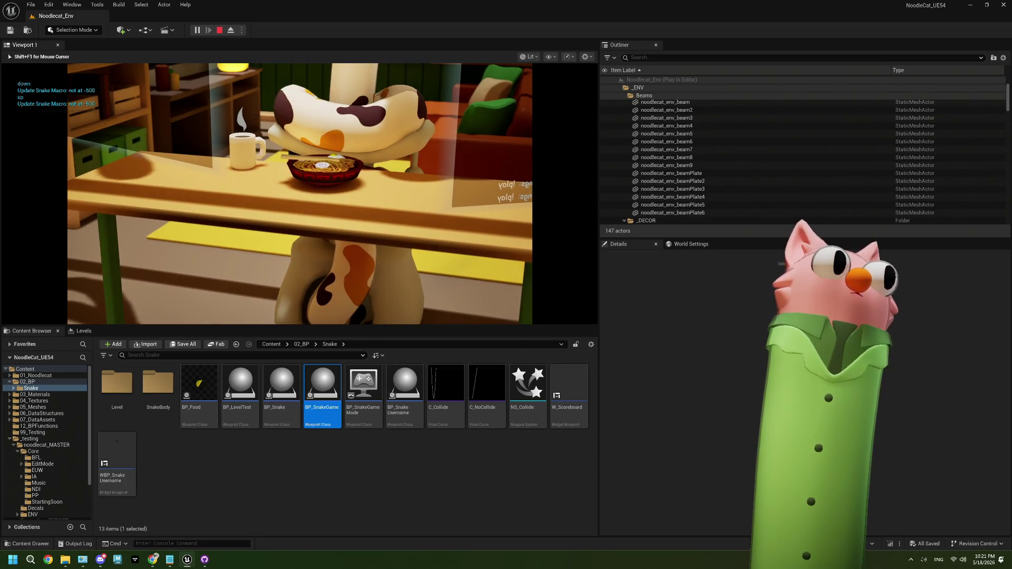
pyautogui.press('Down')
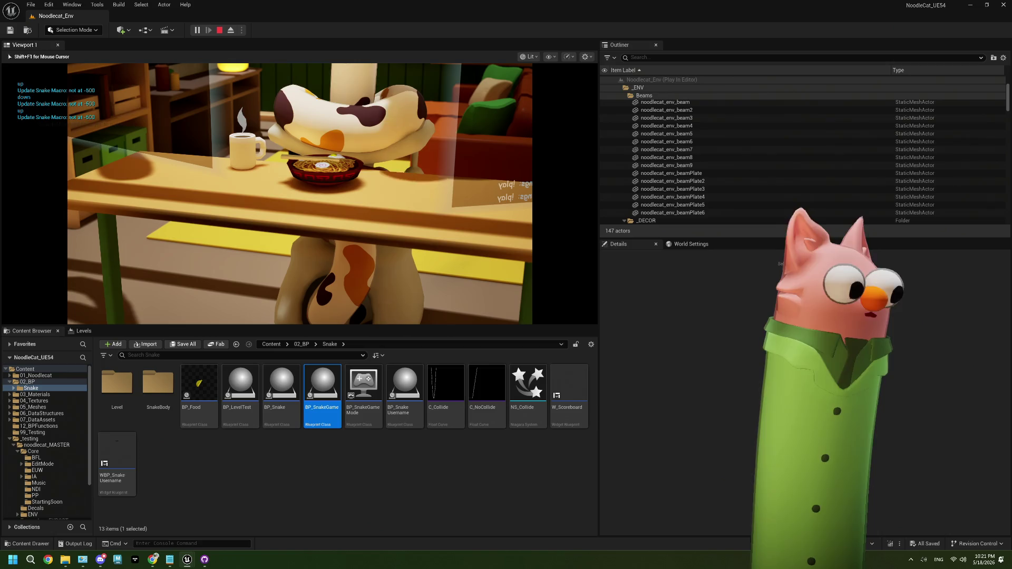
pyautogui.press('Up')
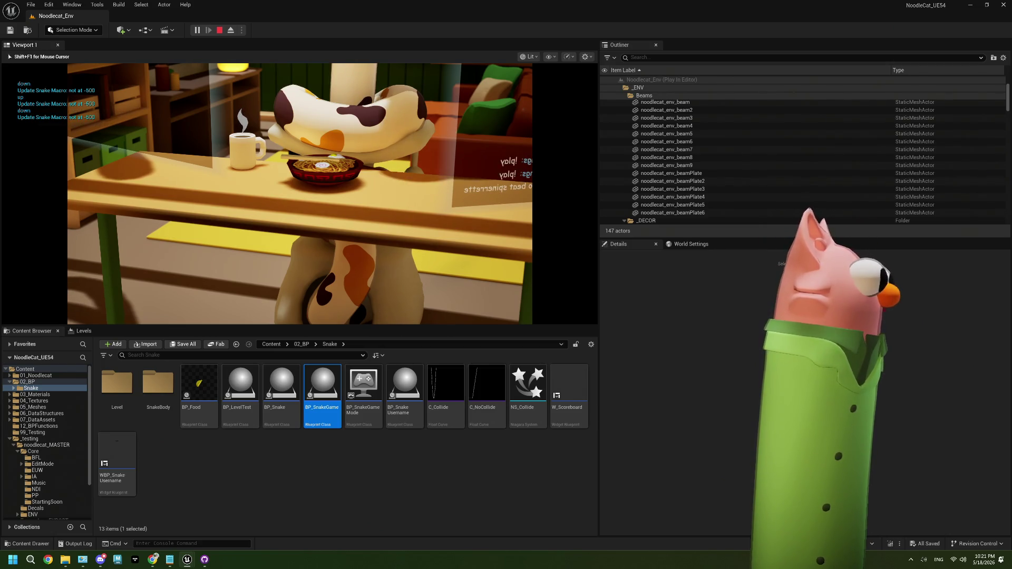
# Stop the play session, close the Message Log and open BP_SnakeGame
pyautogui.press('Escape')
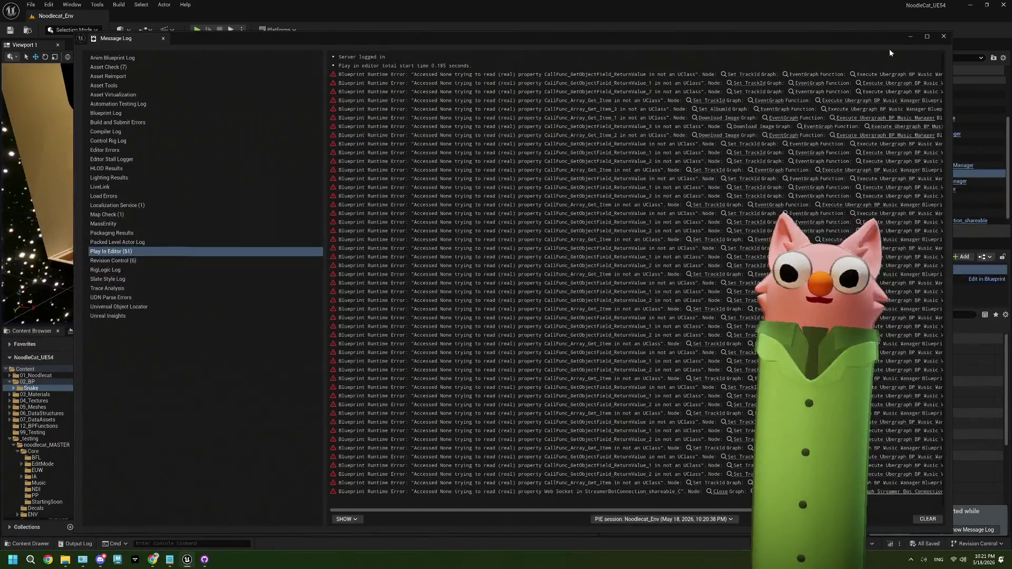
pyautogui.click(941, 38)
pyautogui.doubleClick(322, 398)
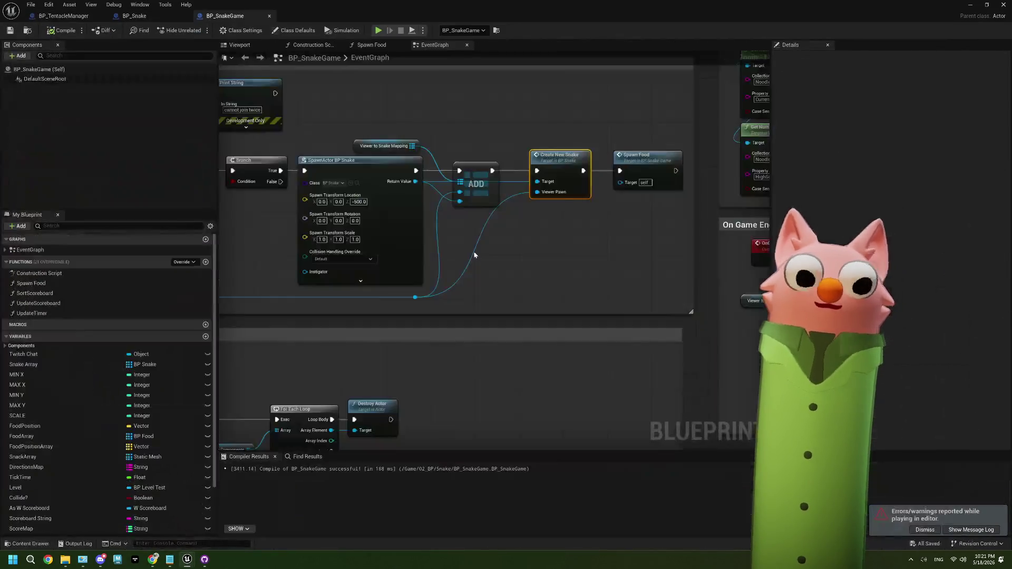
# In BP_Snake, set the direction Print String's text colour to orange, then start Play in Editor
pyautogui.scroll(-5, 437, 285)
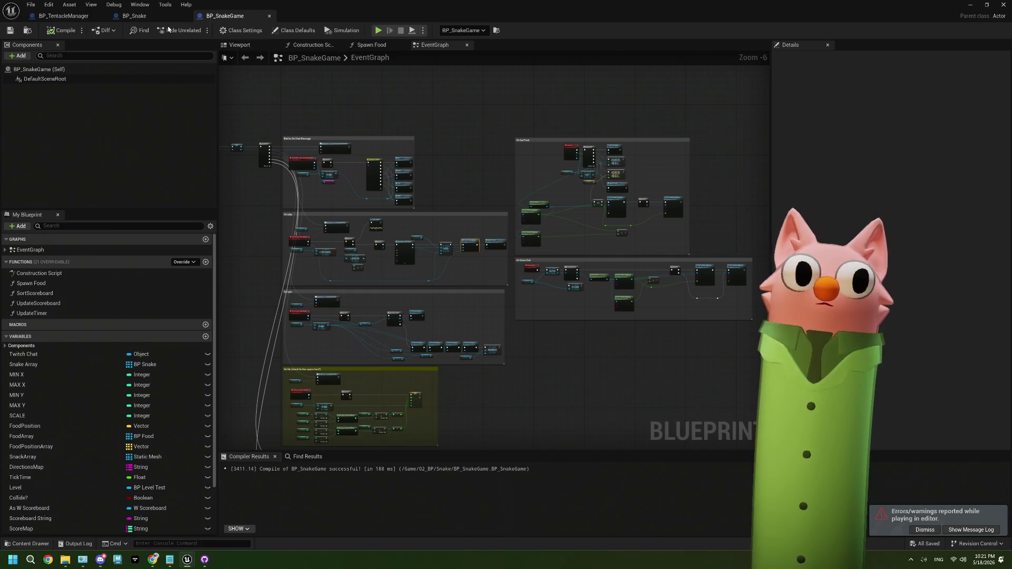
pyautogui.click(135, 15)
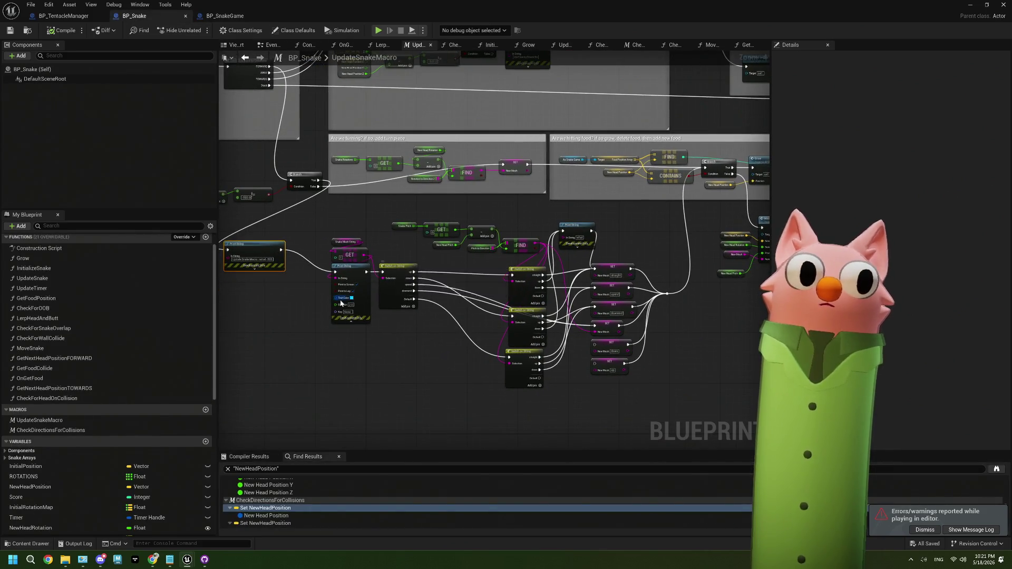
pyautogui.scroll(3, 399, 266)
pyautogui.moveTo(489, 342)
pyautogui.mouseDown()
pyautogui.moveTo(459, 342)
pyautogui.moveTo(568, 320)
pyautogui.moveTo(559, 363)
pyautogui.mouseUp()
pyautogui.click(477, 288)
pyautogui.click(592, 490)
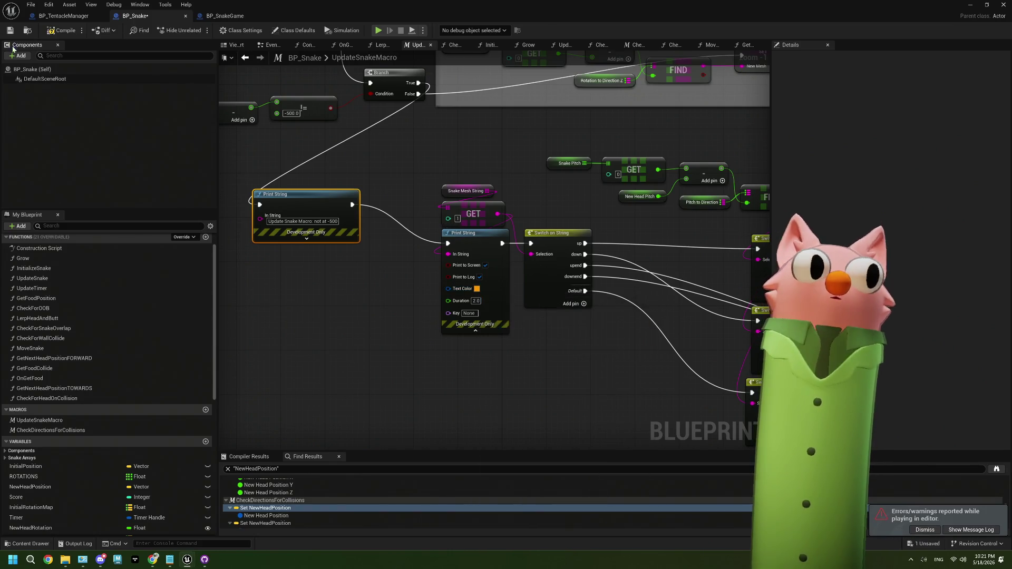
pyautogui.click(971, 5)
pyautogui.click(197, 30)
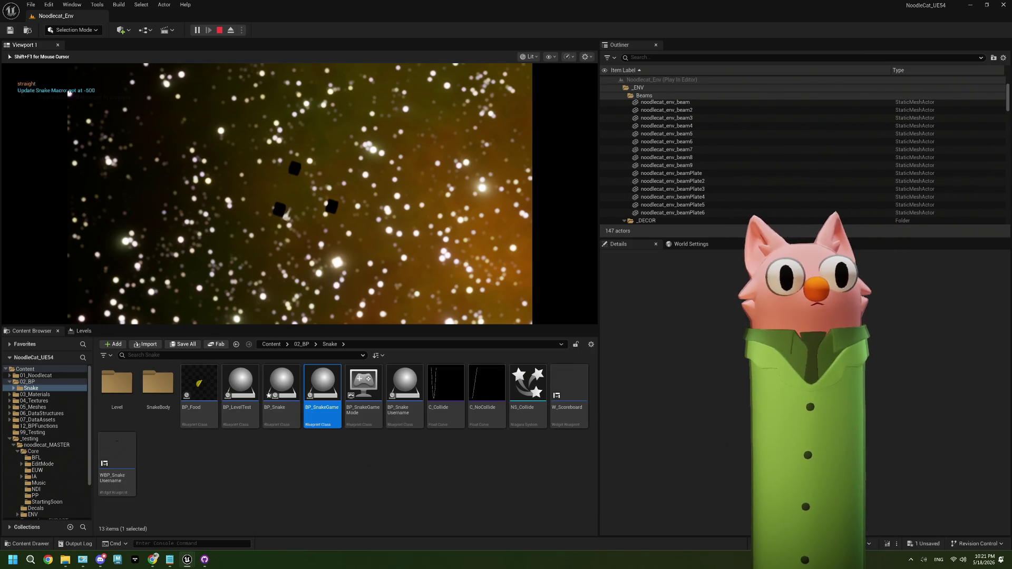
# Steer the snake down and up, stop the play session and close the error log
pyautogui.press('Down')
pyautogui.press('Up')
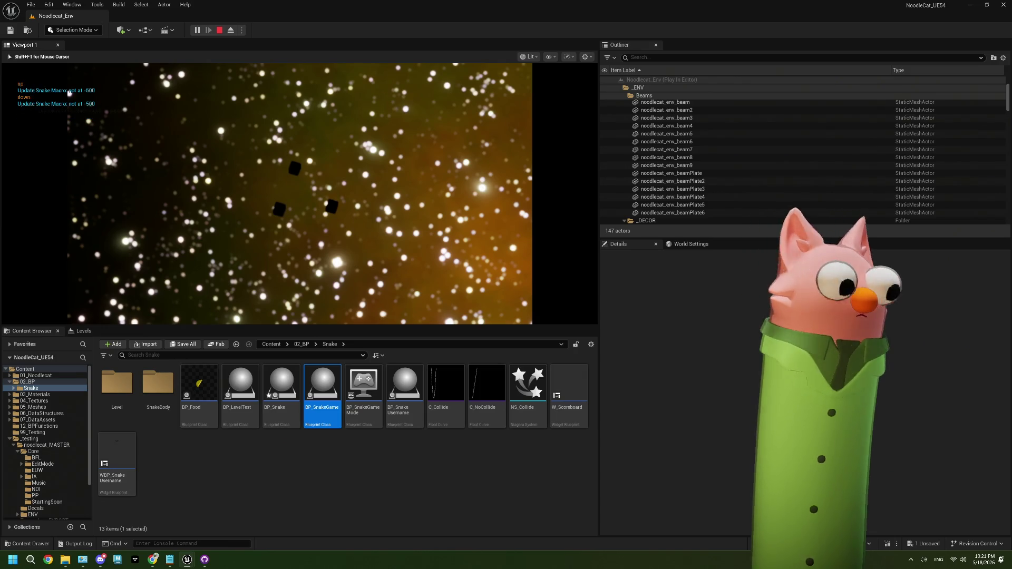
pyautogui.press('Escape')
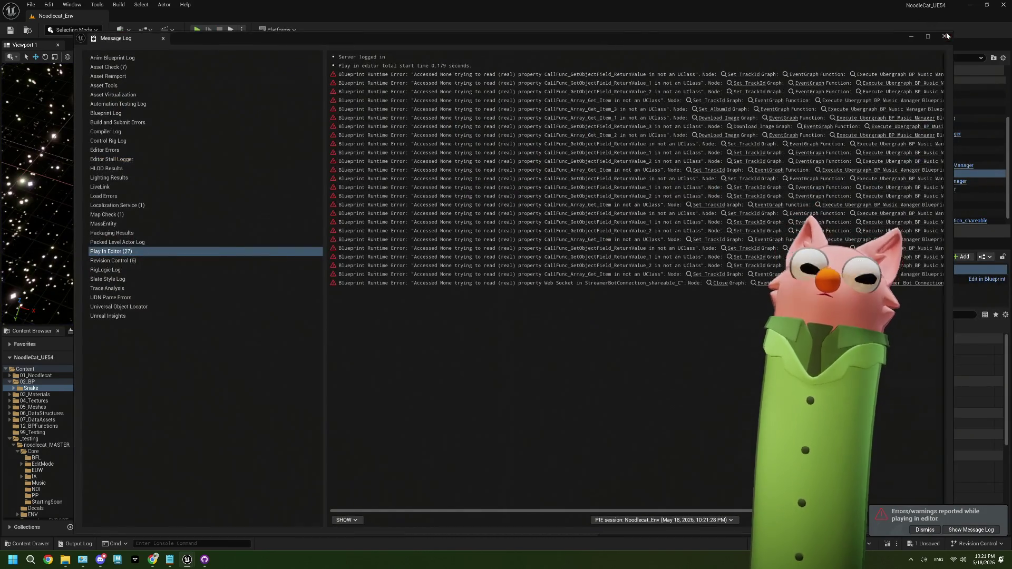
pyautogui.click(945, 36)
pyautogui.doubleClick(322, 395)
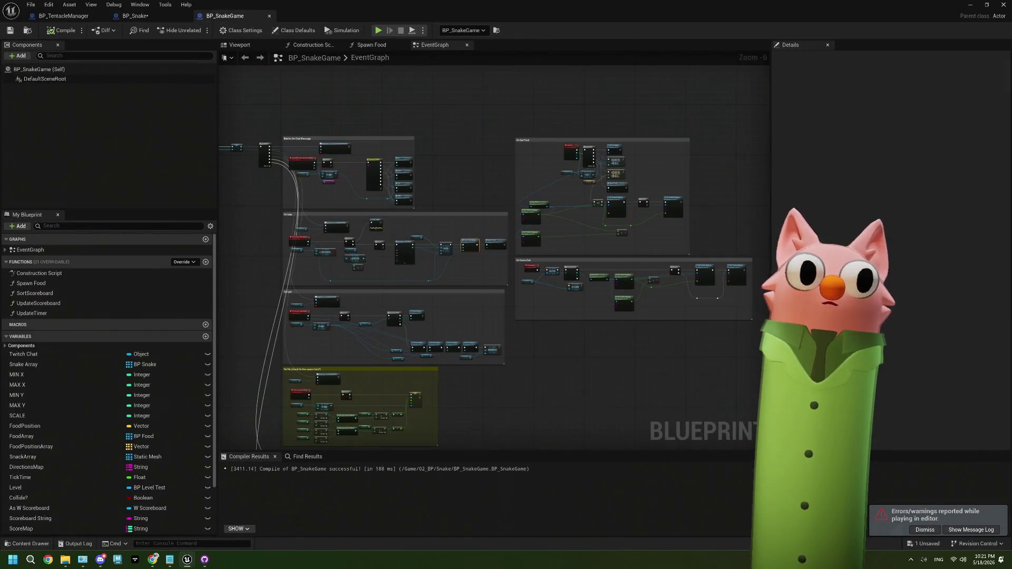
# In BP_Snake's UpdateSnakeMacro, wire the Branch True output into the direction Print String
pyautogui.click(135, 15)
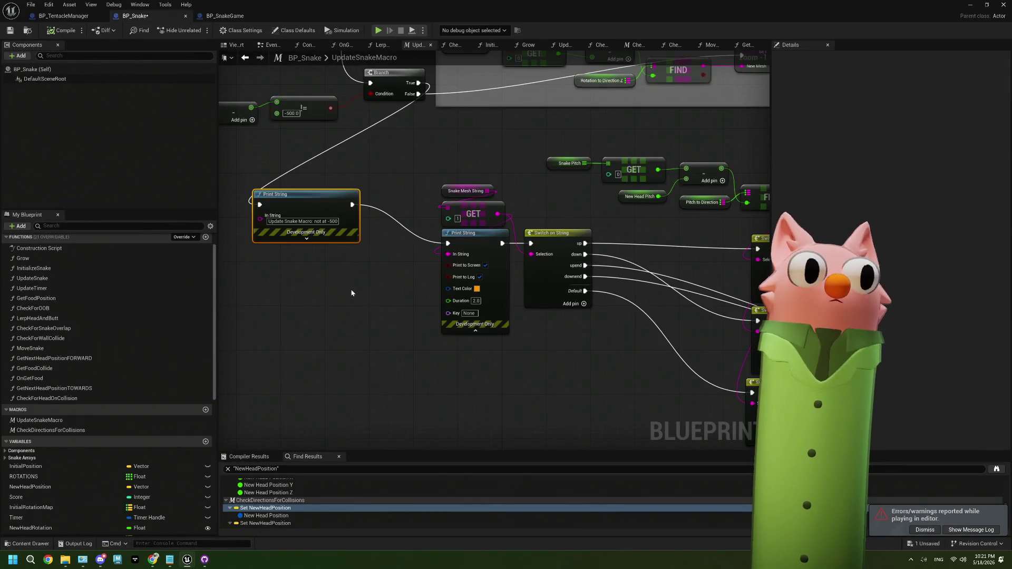
pyautogui.moveTo(350, 289); pyautogui.dragTo(364, 322)
pyautogui.moveTo(419, 306); pyautogui.dragTo(351, 321)
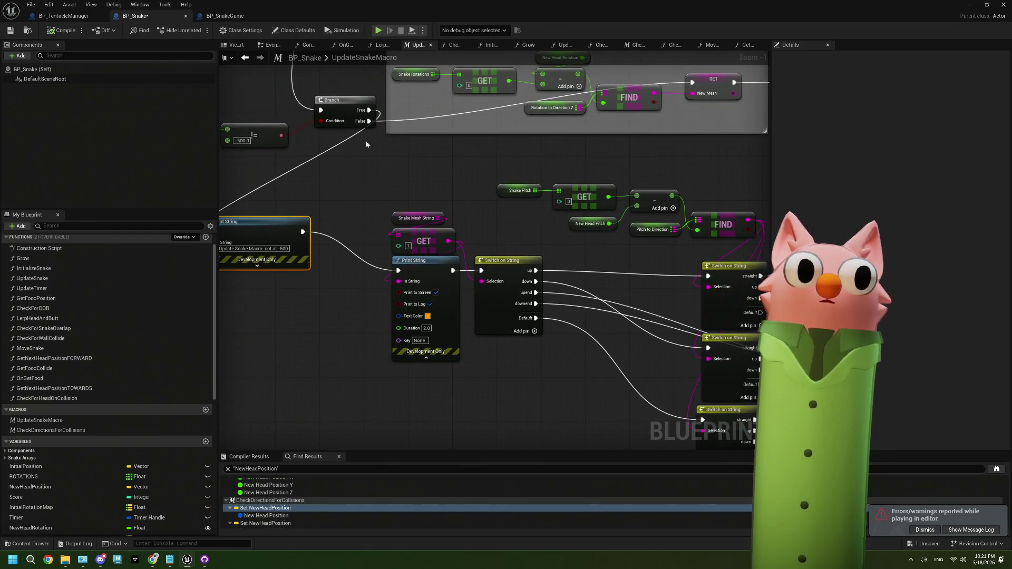
pyautogui.moveTo(369, 111)
pyautogui.mouseDown()
pyautogui.moveTo(382, 127)
pyautogui.moveTo(399, 273)
pyautogui.mouseUp()
pyautogui.moveTo(277, 184)
pyautogui.mouseDown()
pyautogui.moveTo(393, 260)
pyautogui.moveTo(455, 276)
pyautogui.moveTo(428, 279)
pyautogui.moveTo(429, 190)
pyautogui.moveTo(414, 213)
pyautogui.mouseUp()
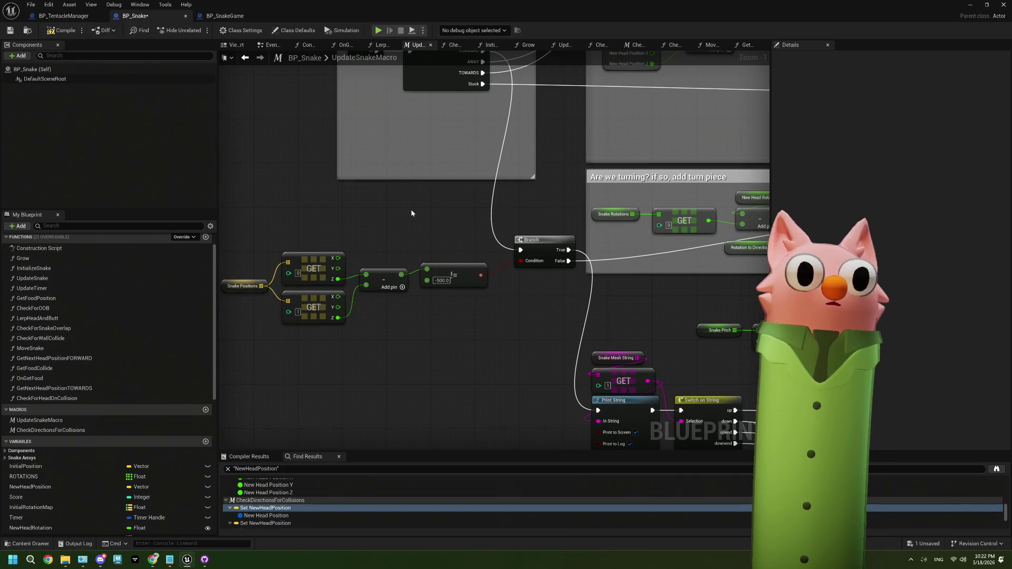
# Inspect the Check Directions for Collisions node's actions, then select the Print String node
pyautogui.scroll(-2, 411, 212)
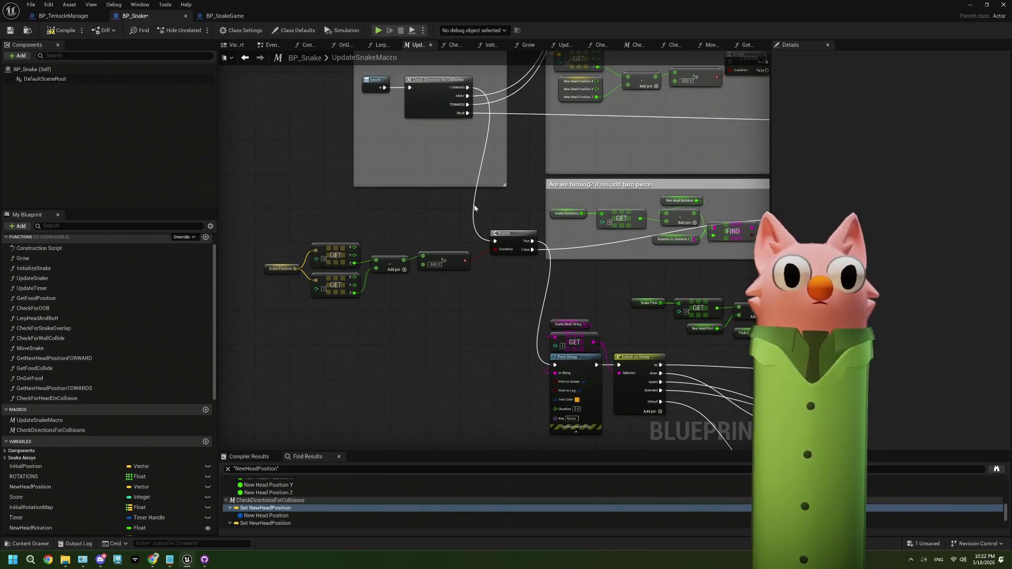
pyautogui.moveTo(511, 238); pyautogui.dragTo(446, 295)
pyautogui.rightClick(371, 156)
pyautogui.click(367, 177)
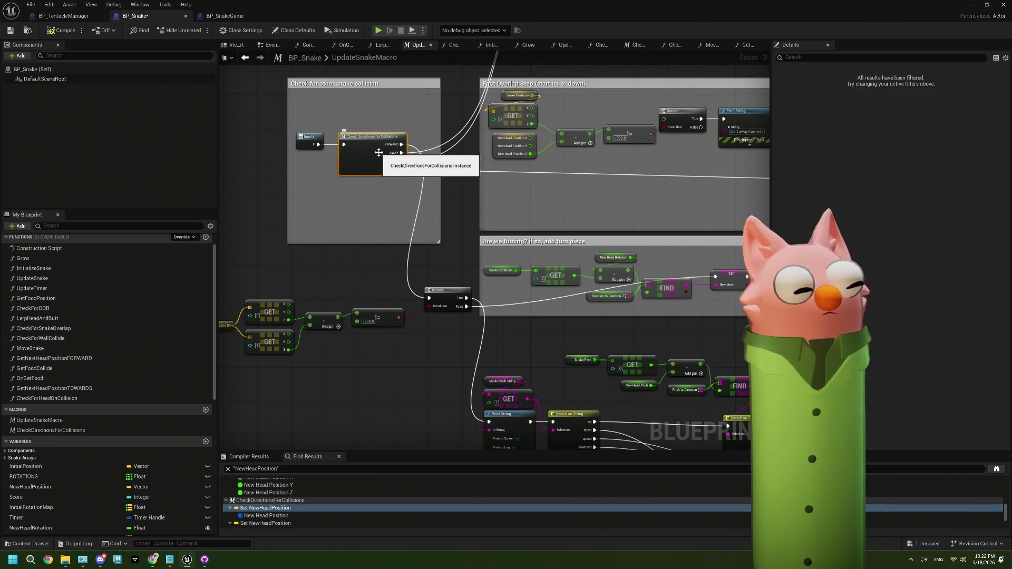
pyautogui.rightClick(379, 153)
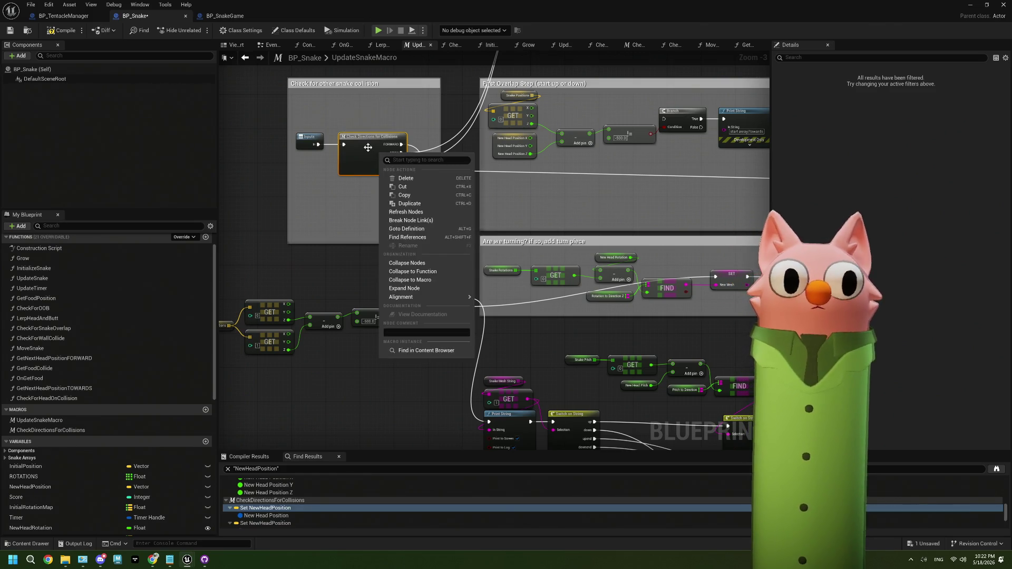
pyautogui.click(368, 148)
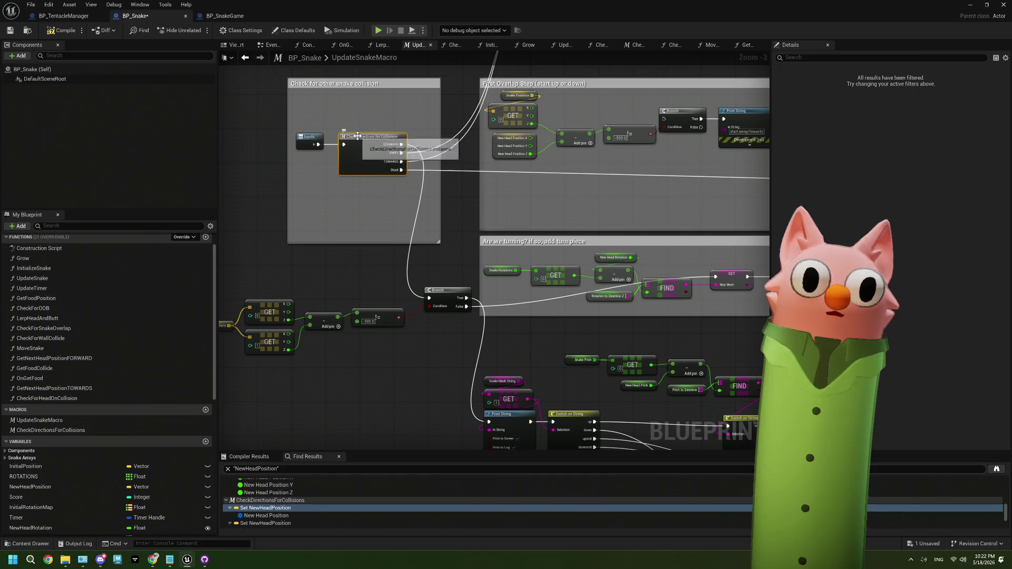
pyautogui.moveTo(431, 172); pyautogui.dragTo(331, 206)
pyautogui.scroll(-2, 580, 152)
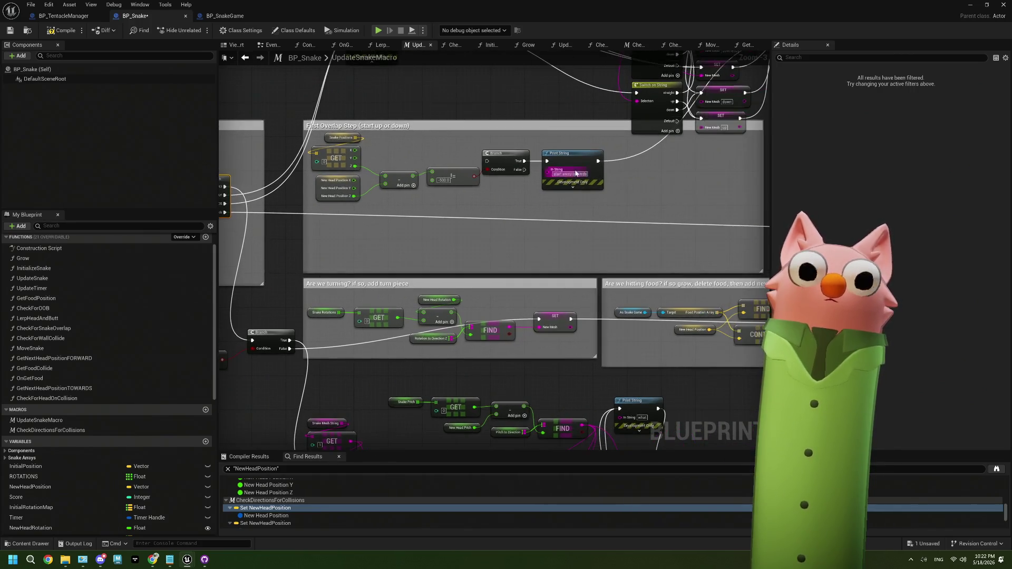
pyautogui.scroll(2, 504, 296)
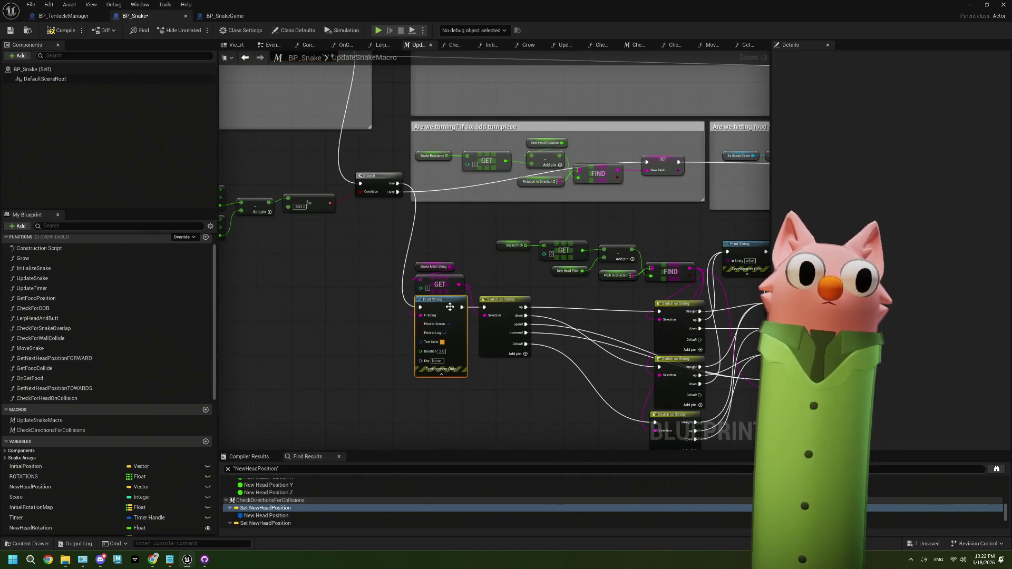
pyautogui.click(449, 307)
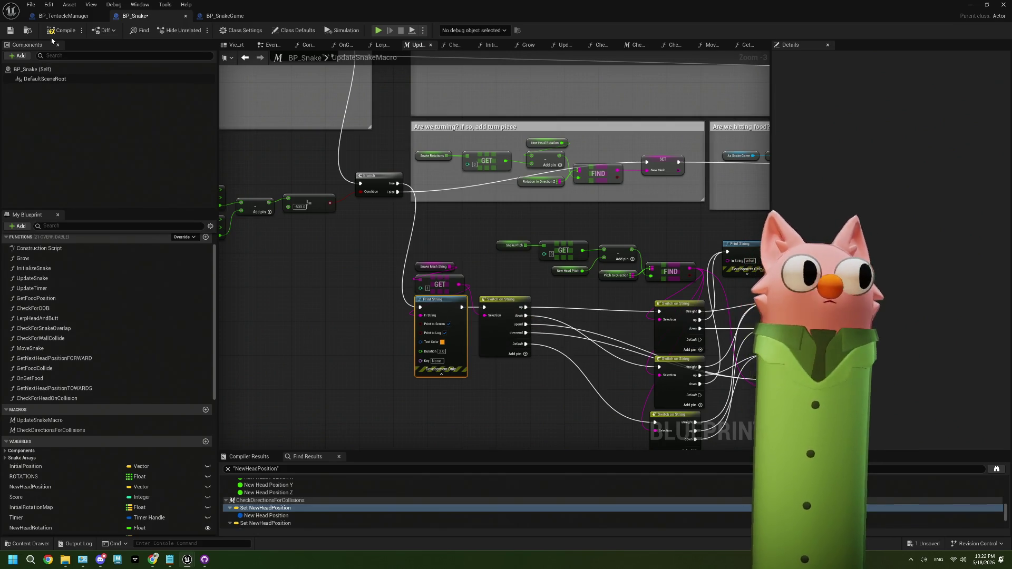
# Save BP_Snake, open the Blueprint Debugger and return to the BP_SnakeGame event graph
pyautogui.hotkey('ctrl', 's')
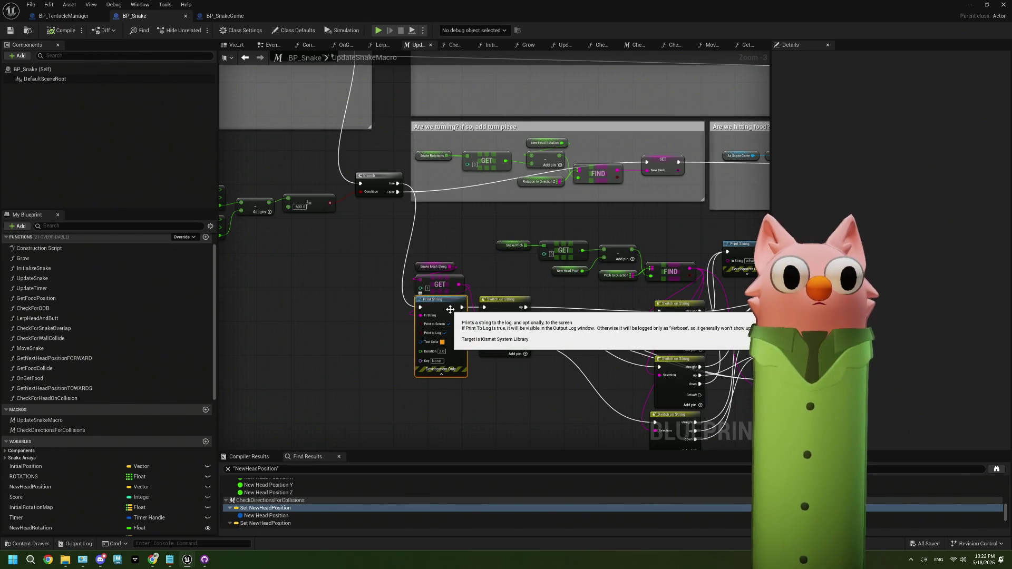
pyautogui.click(115, 4)
pyautogui.click(143, 26)
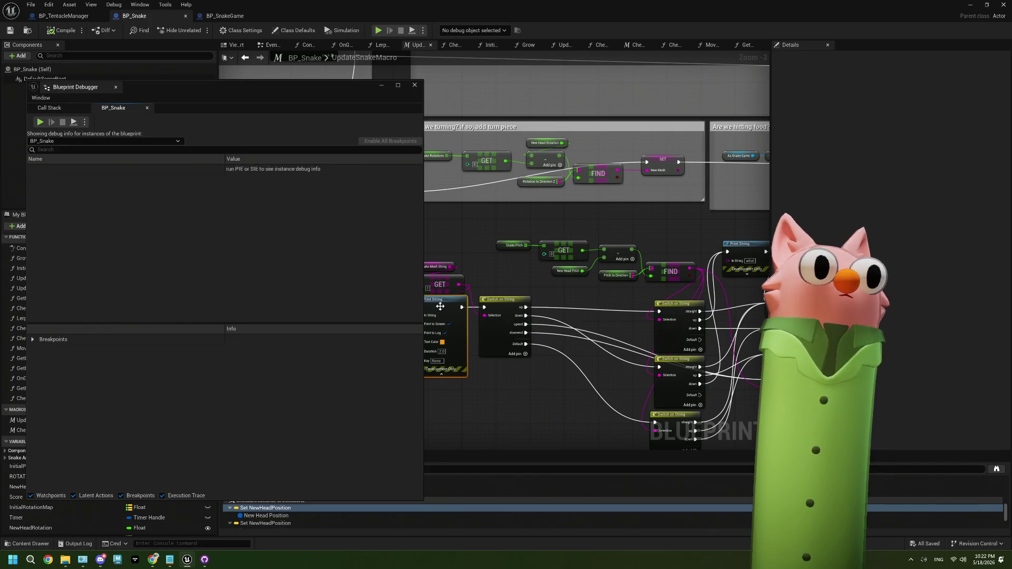
pyautogui.rightClick(442, 310)
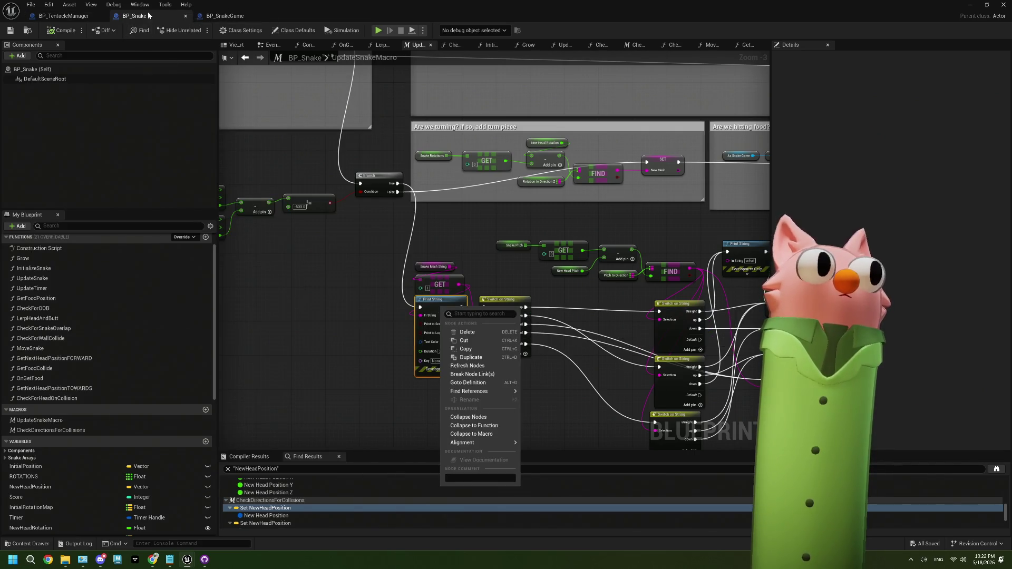
pyautogui.click(225, 16)
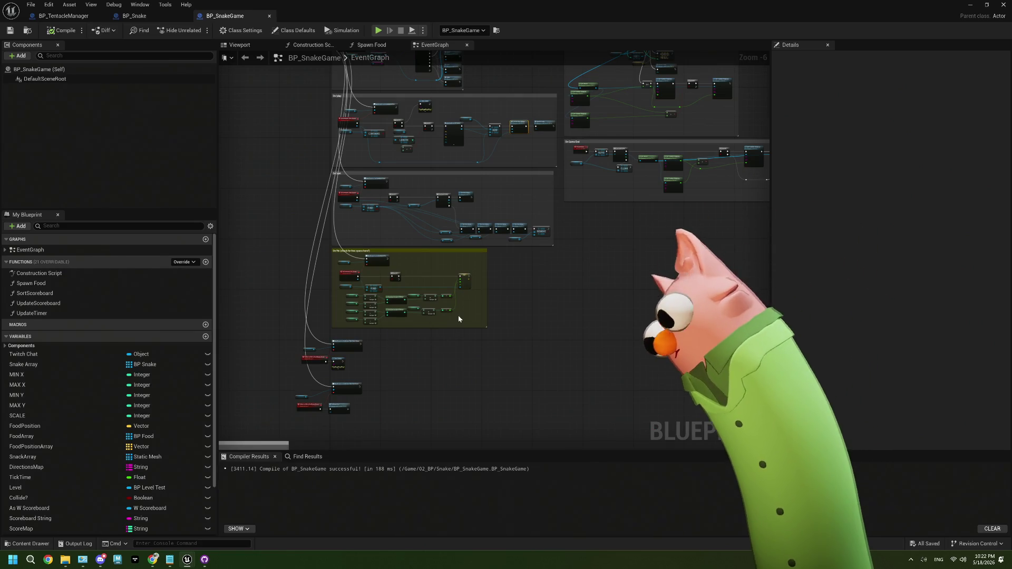
# Follow Create New Snake into BP_Snake's InitializeSnake graph and select the Initial Rotation Map node
pyautogui.scroll(5, 557, 163)
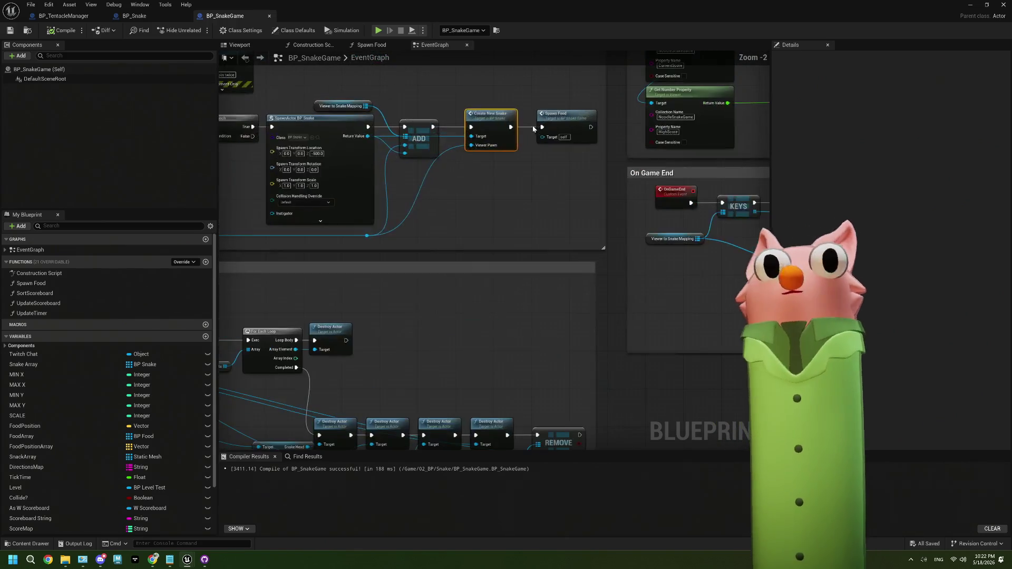
pyautogui.moveTo(458, 194); pyautogui.dragTo(551, 201)
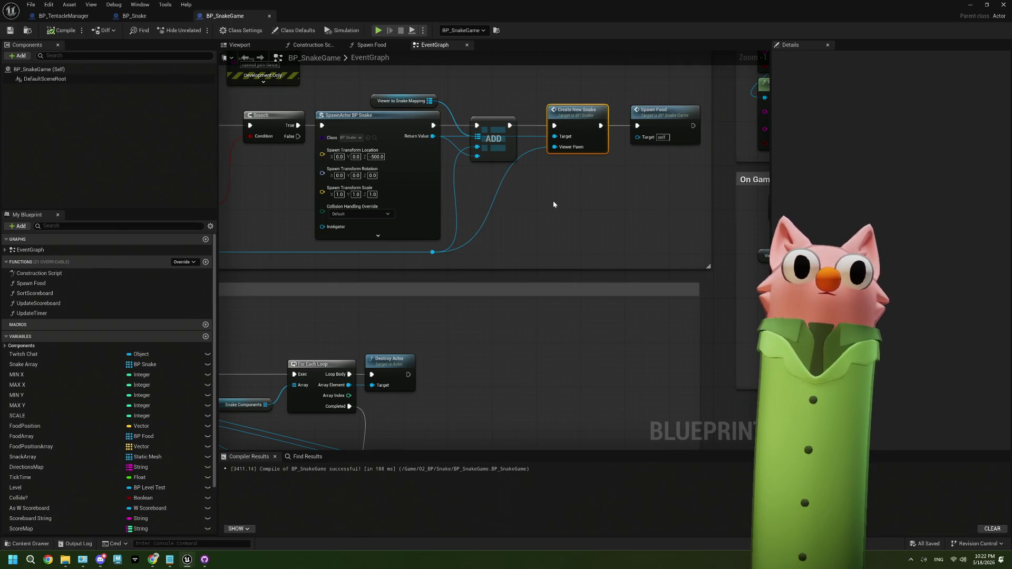
pyautogui.doubleClick(570, 128)
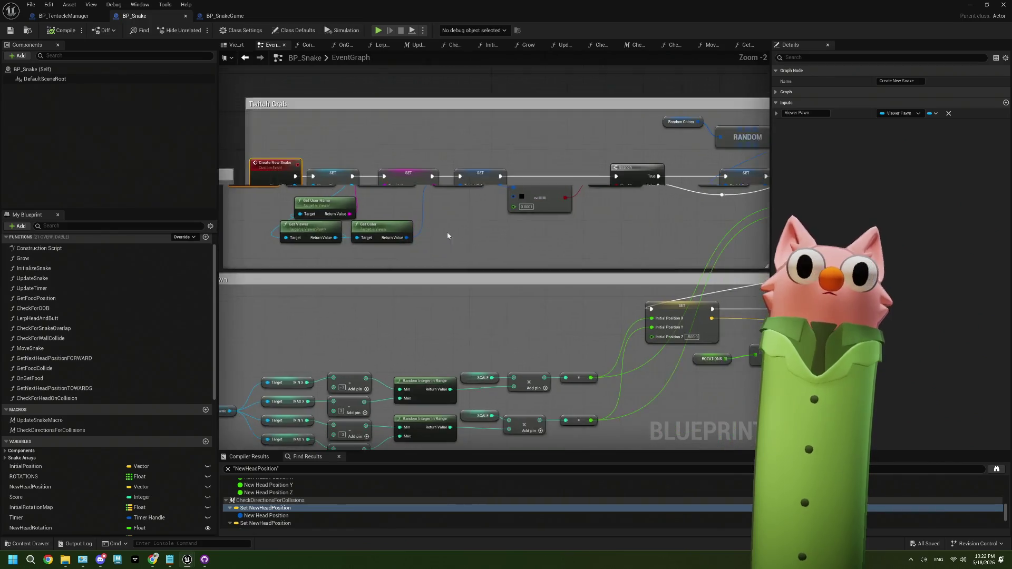
pyautogui.doubleClick(627, 259)
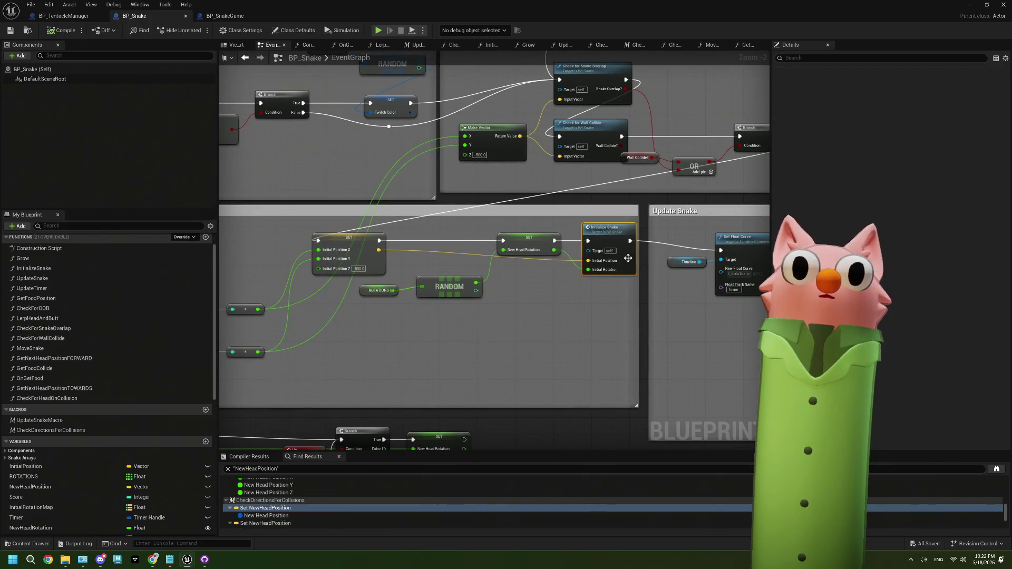
pyautogui.moveTo(437, 253)
pyautogui.mouseDown()
pyautogui.moveTo(477, 306)
pyautogui.moveTo(568, 260)
pyautogui.mouseUp()
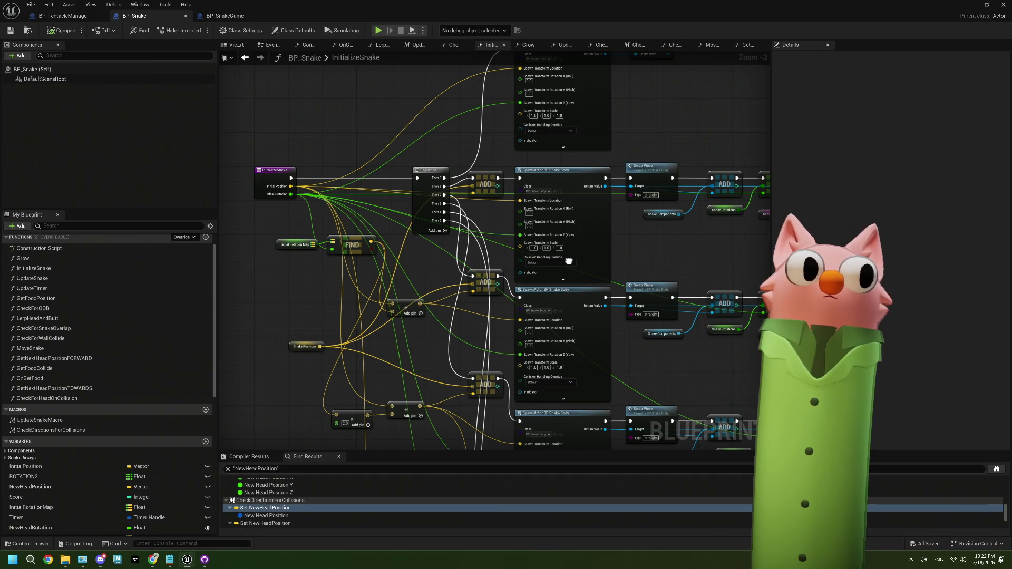
pyautogui.moveTo(307, 263); pyautogui.dragTo(284, 176)
pyautogui.moveTo(360, 317)
pyautogui.mouseDown()
pyautogui.moveTo(350, 233)
pyautogui.moveTo(368, 238)
pyautogui.moveTo(357, 206)
pyautogui.mouseUp()
# Set the Z value of all four Initial Rotation Map entries to -500
pyautogui.scroll(3, 363, 232)
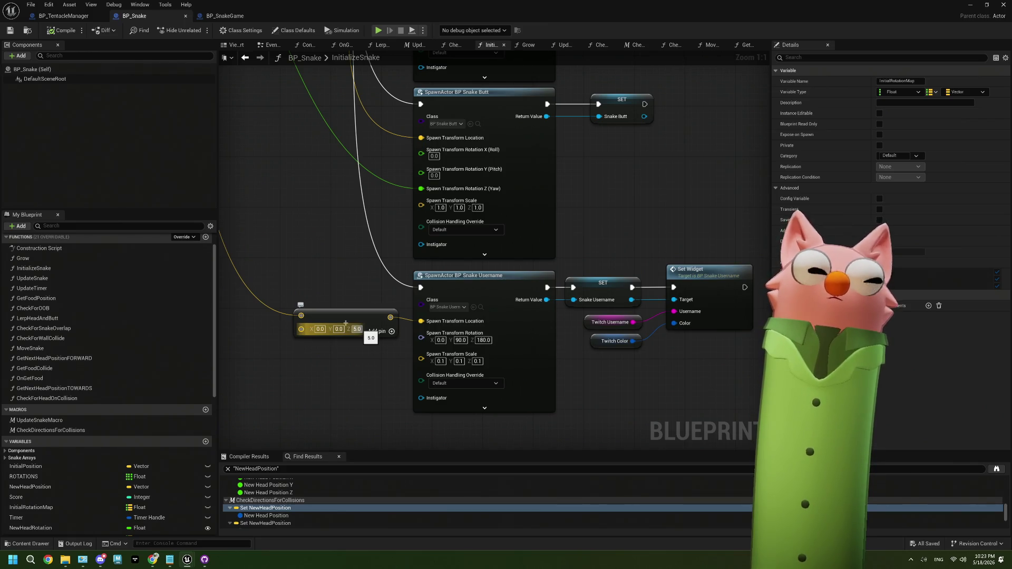
pyautogui.scroll(-3, 346, 323)
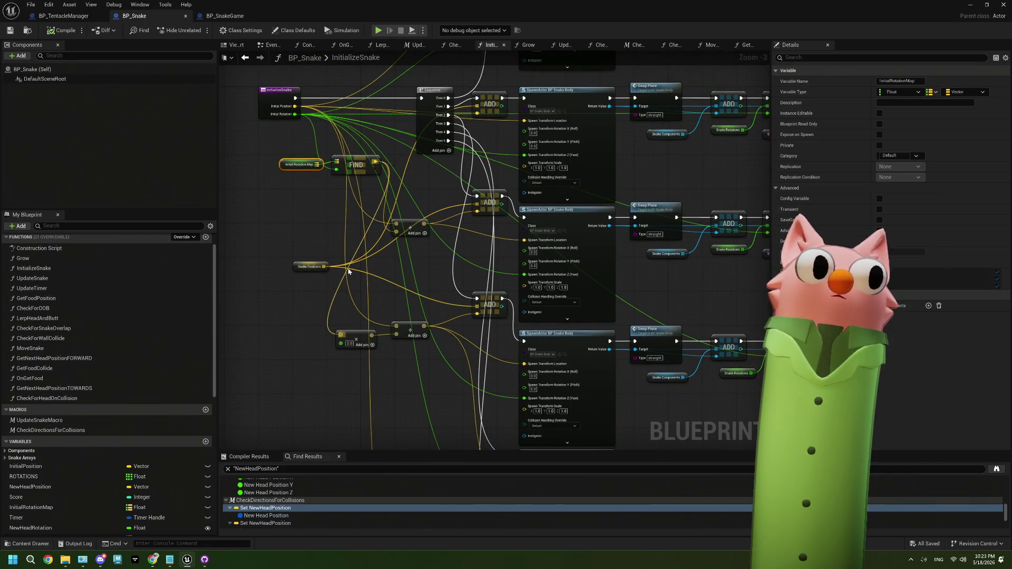
pyautogui.click(284, 164)
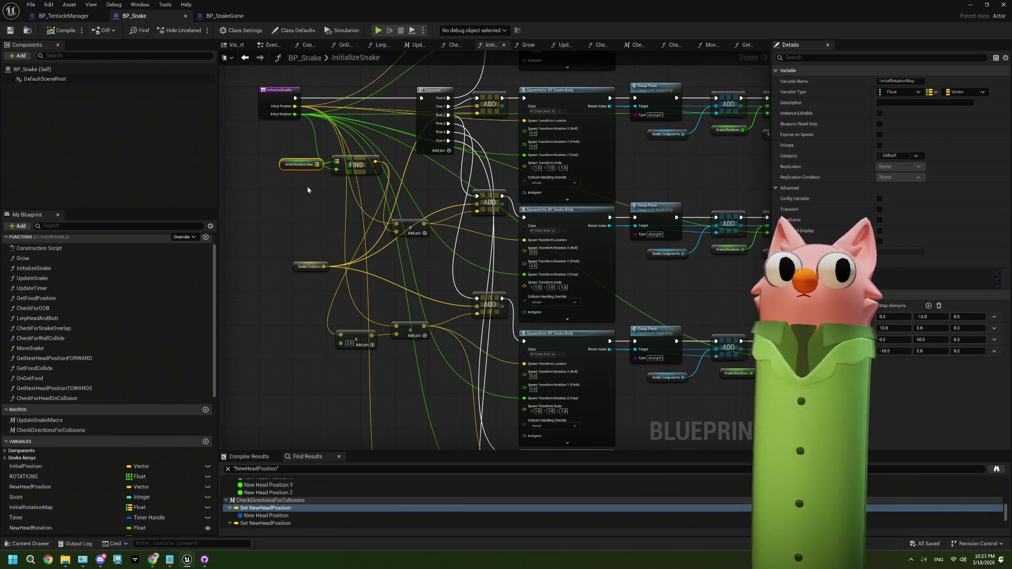
pyautogui.scroll(3, 308, 190)
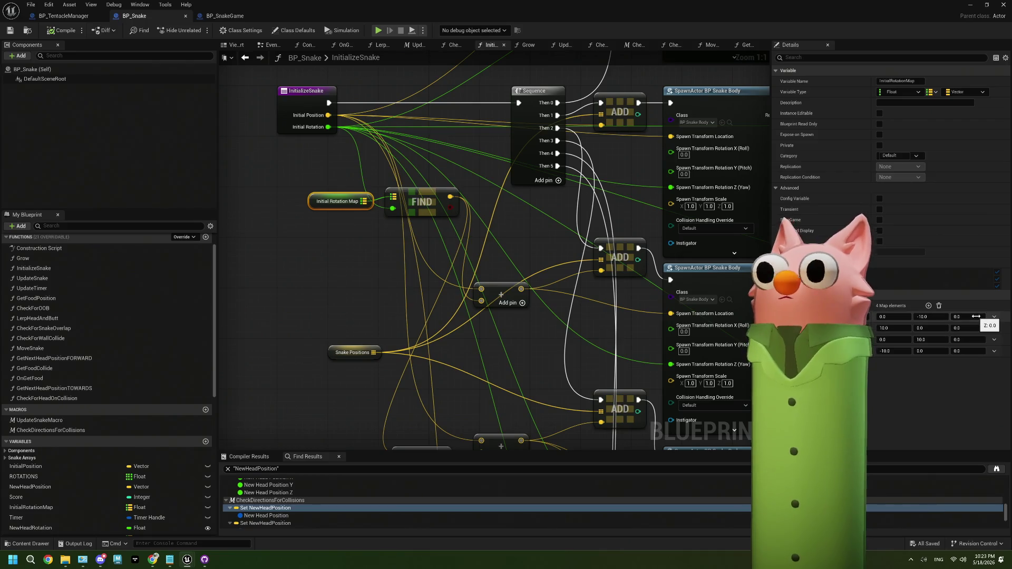
pyautogui.click(975, 316)
pyautogui.write('-500.0')
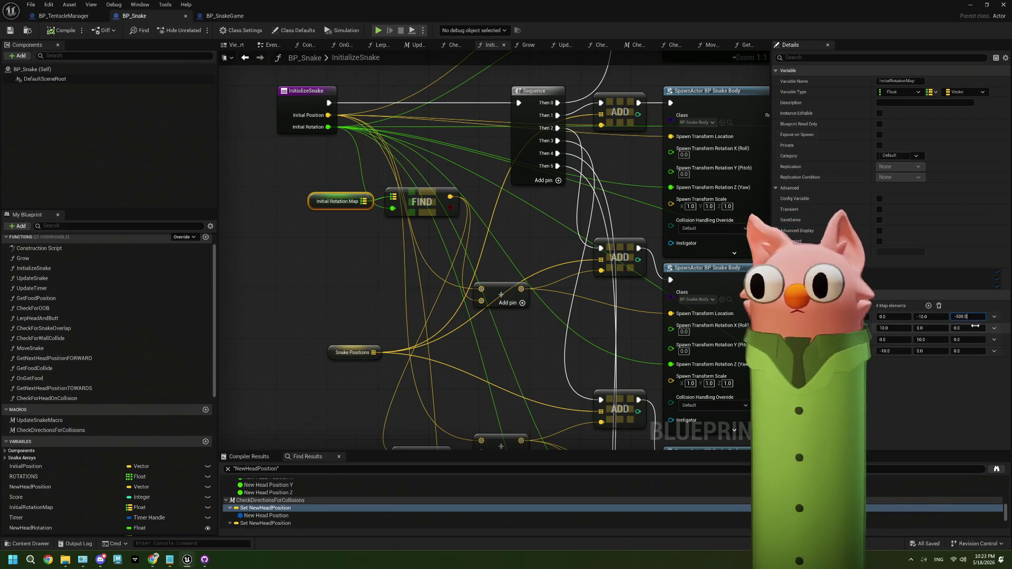
pyautogui.click(968, 328)
pyautogui.write('-500')
pyautogui.click(968, 340)
pyautogui.write('-500')
pyautogui.click(968, 351)
pyautogui.write('-500')
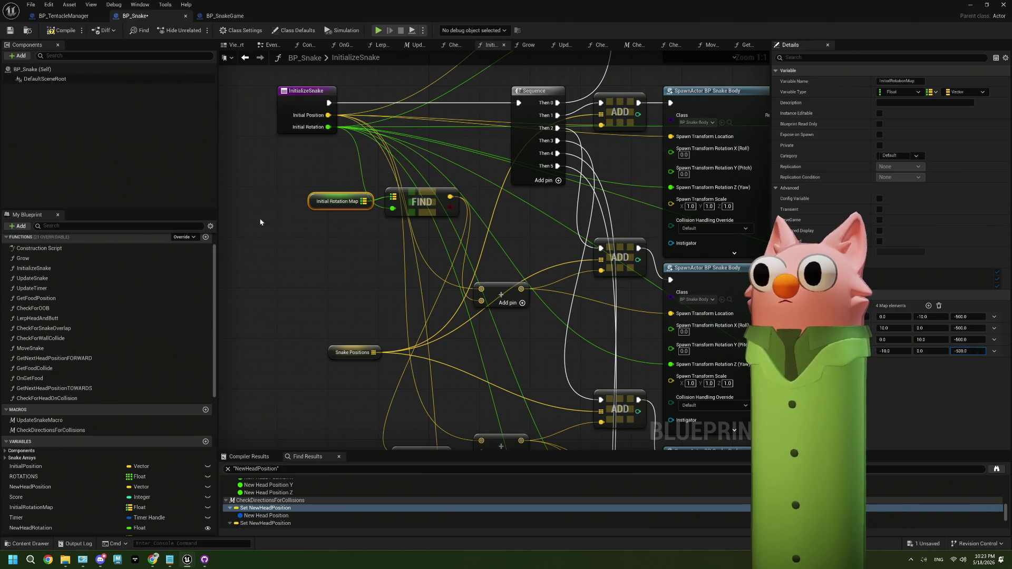
# Save BP_Snake, minimize its editor and start playing the level
pyautogui.click(10, 30)
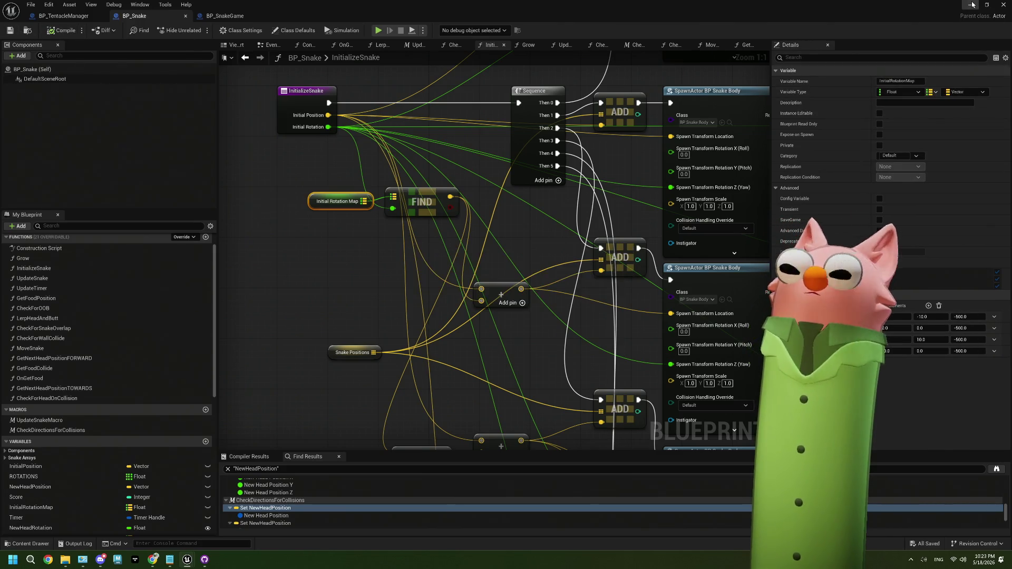
pyautogui.click(973, 5)
pyautogui.click(415, 85)
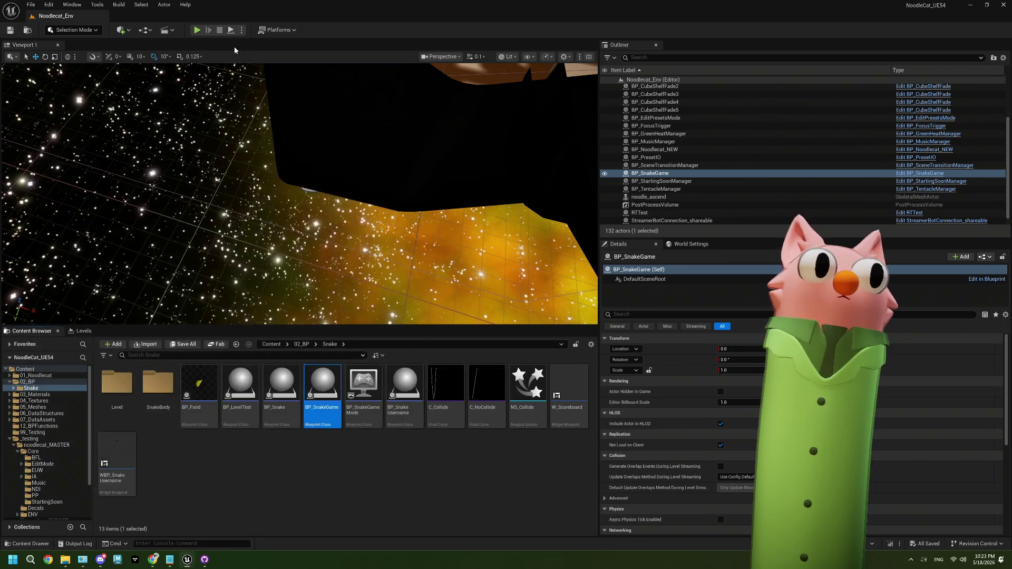
# Start Play with Alt+P and steer the snake up and down with the arrow keys
pyautogui.hotkey('alt', 'p')
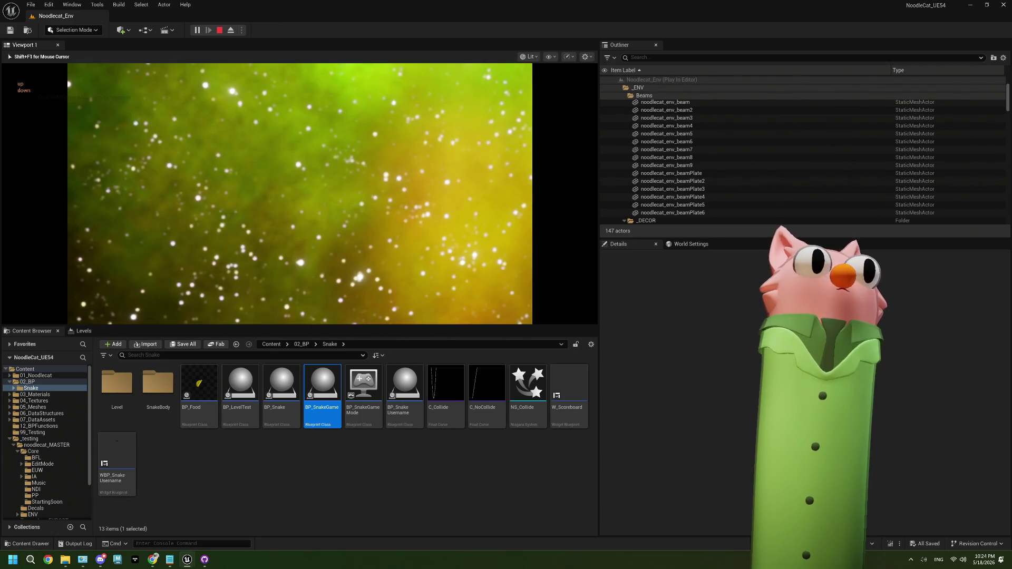
pyautogui.press('Up')
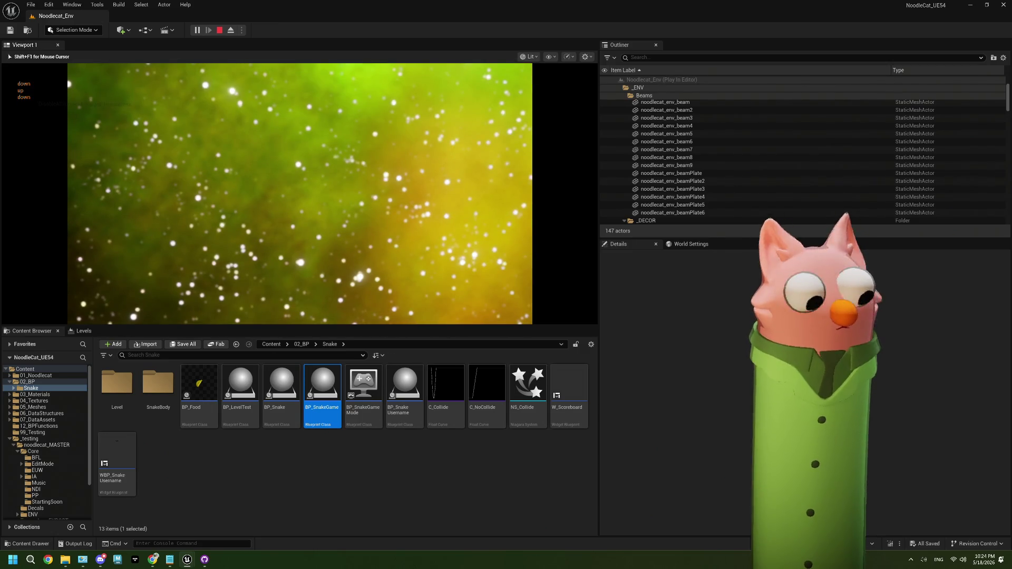
pyautogui.press('Up')
pyautogui.press('Up')
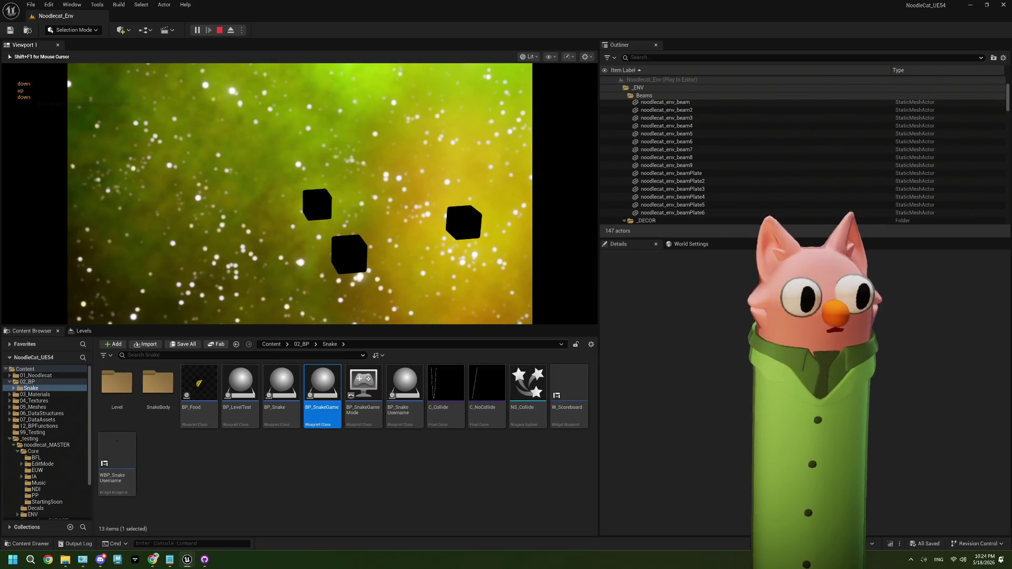
pyautogui.press('Up')
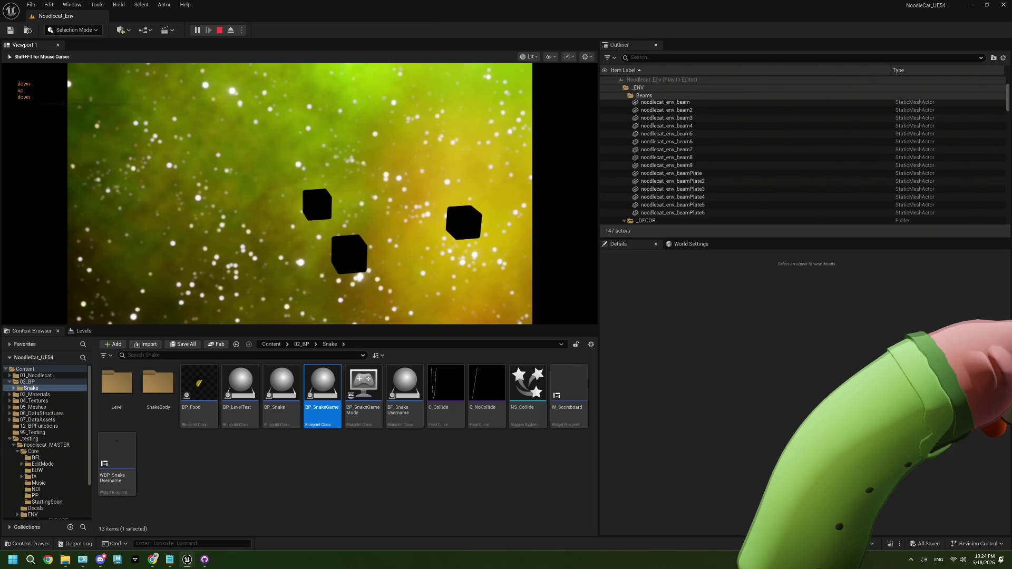
pyautogui.press('Up')
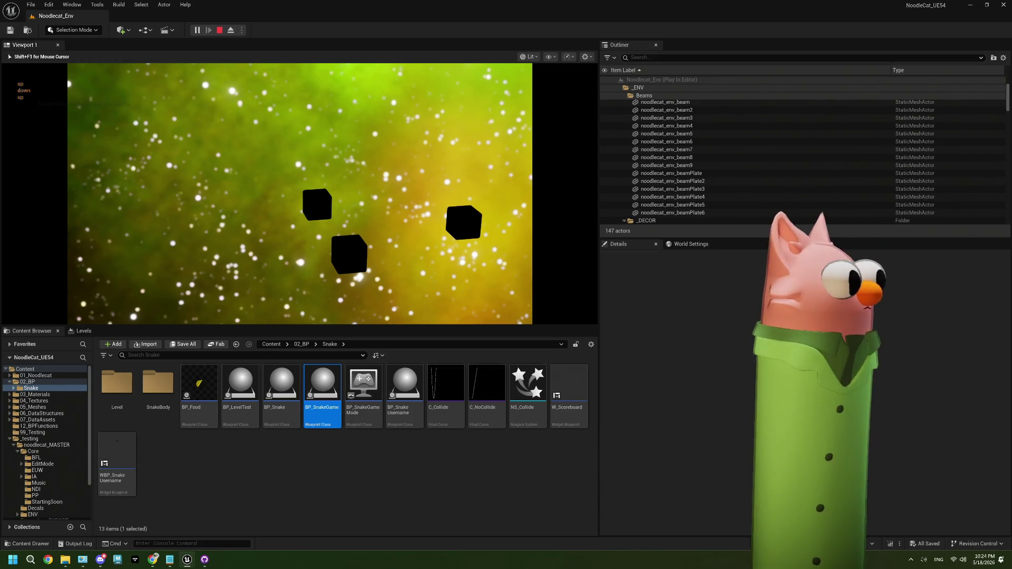
pyautogui.press('Down')
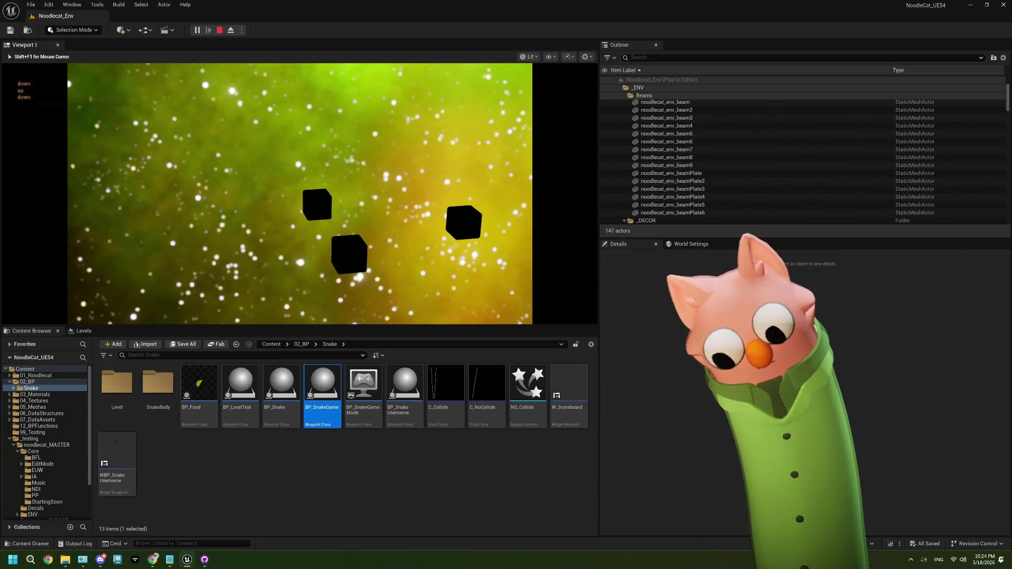
pyautogui.press('Up')
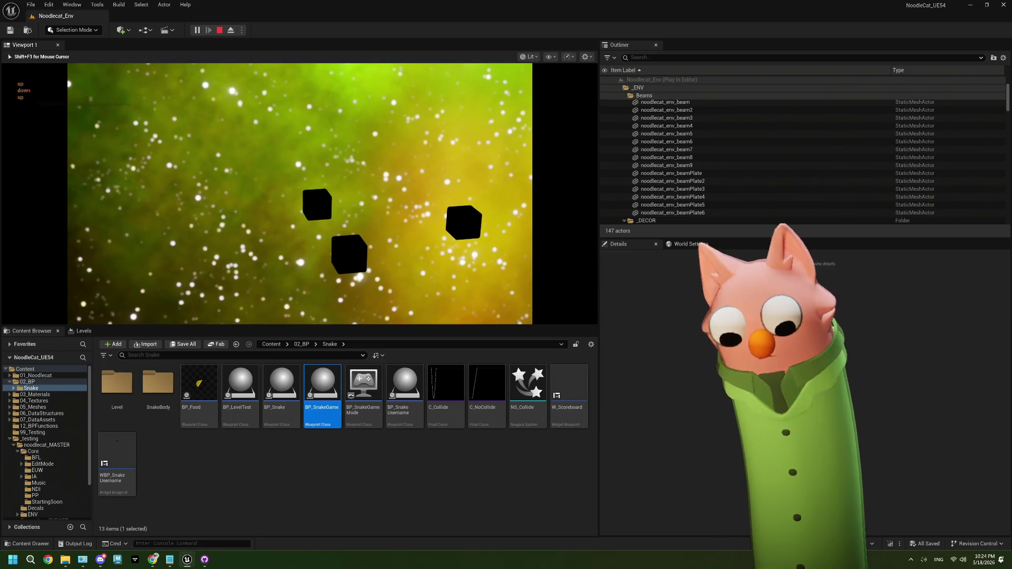
pyautogui.press('Down')
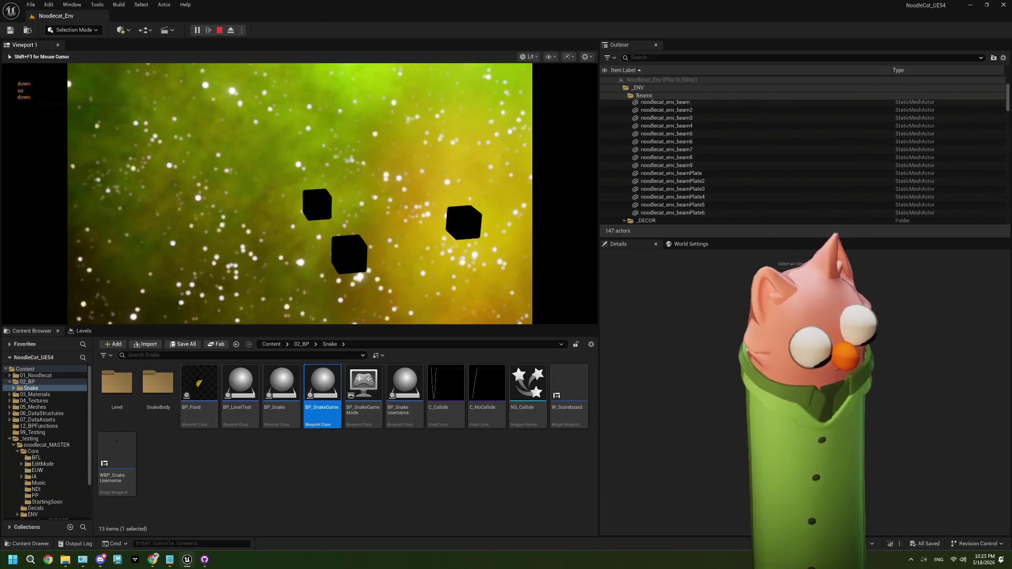
pyautogui.press('Down')
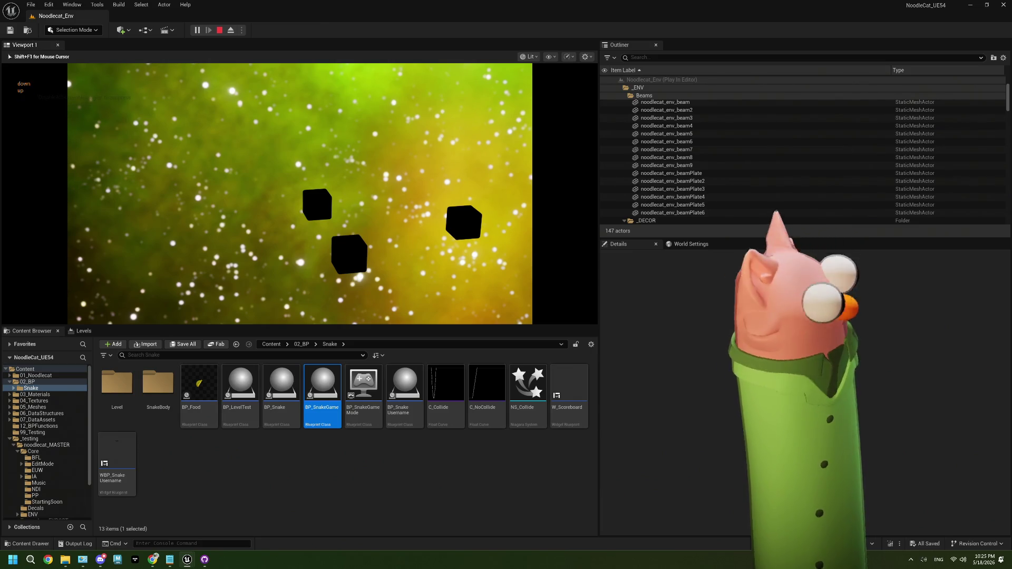
pyautogui.press('Down')
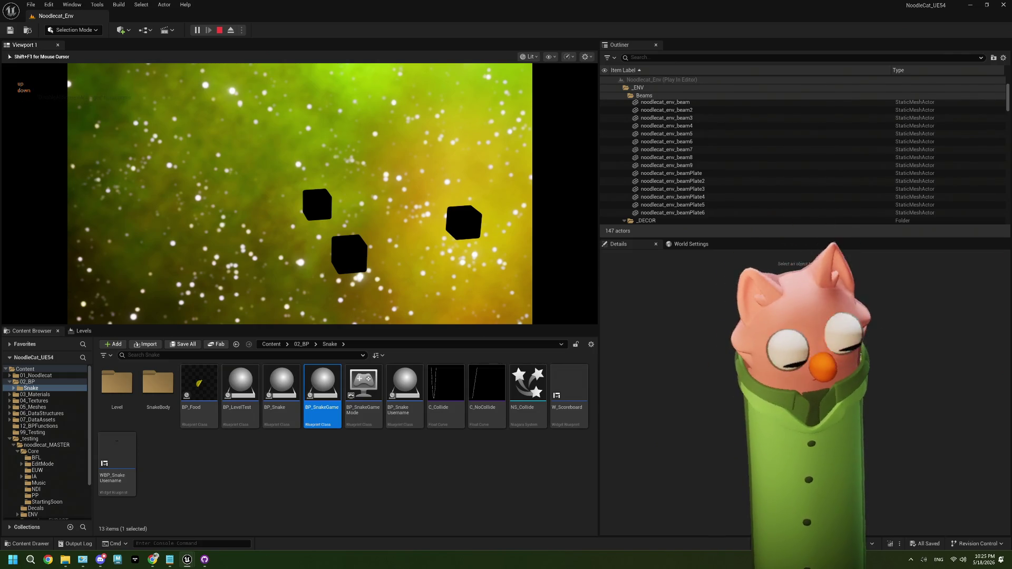
pyautogui.press('Up')
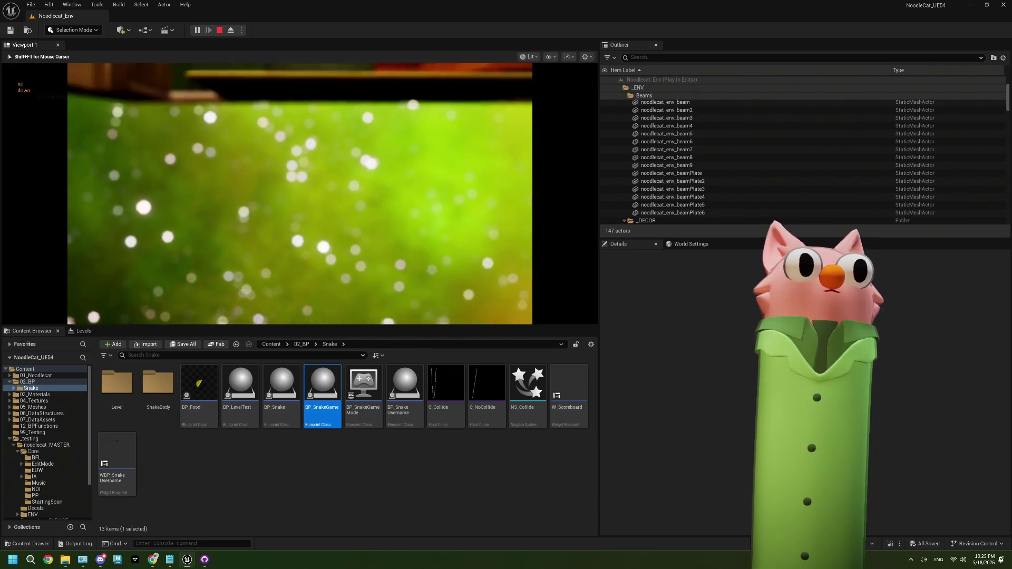
# Turn the snake up, down and up again, then stop Play-in-Editor with Esc
pyautogui.press('Up')
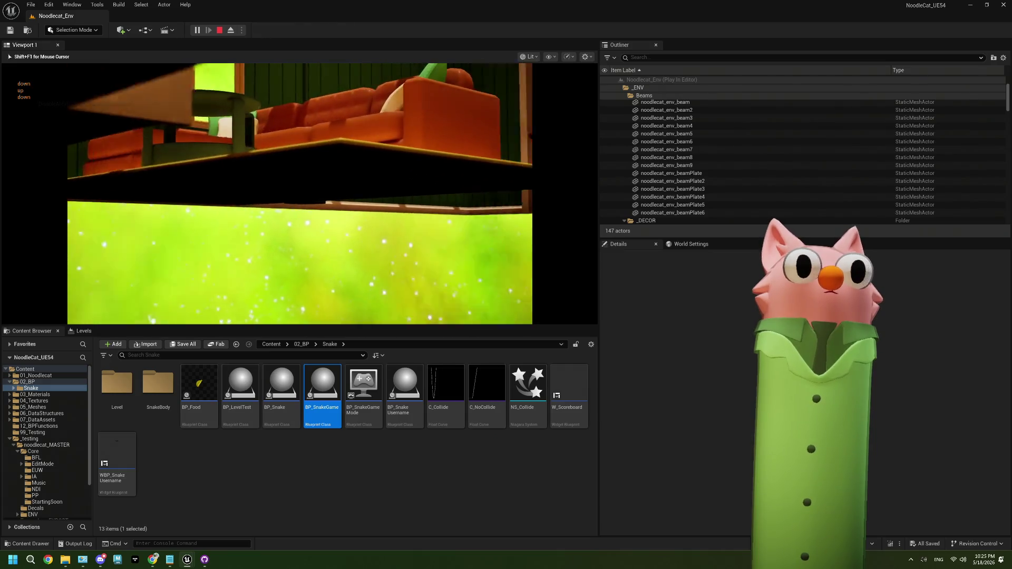
pyautogui.press('Down')
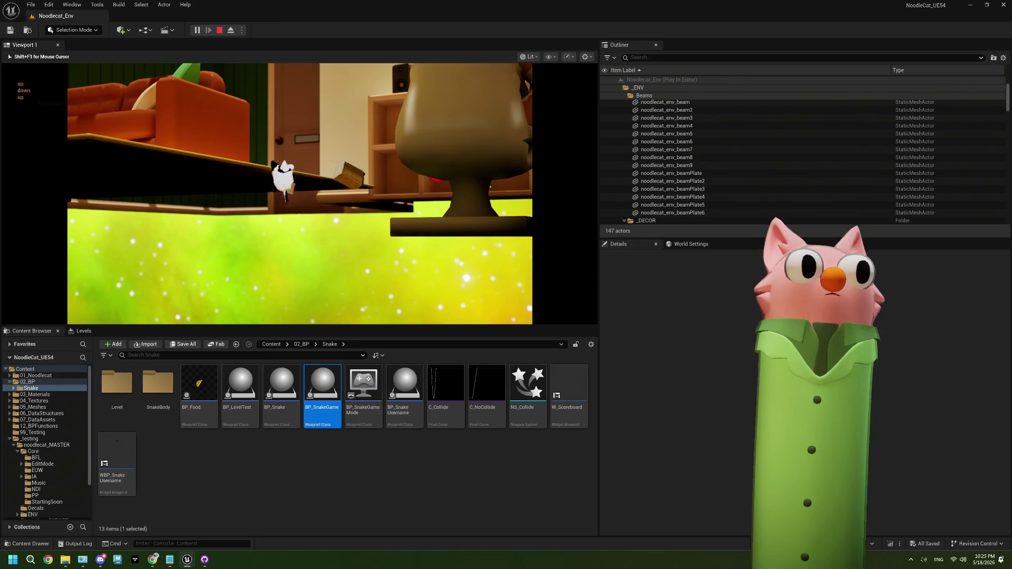
pyautogui.press('Up')
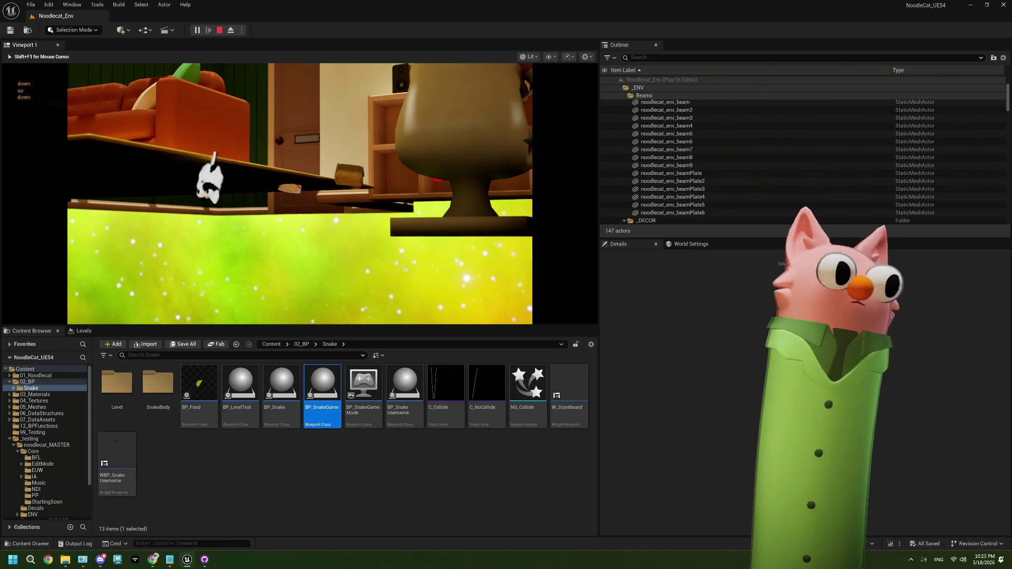
pyautogui.press('Escape')
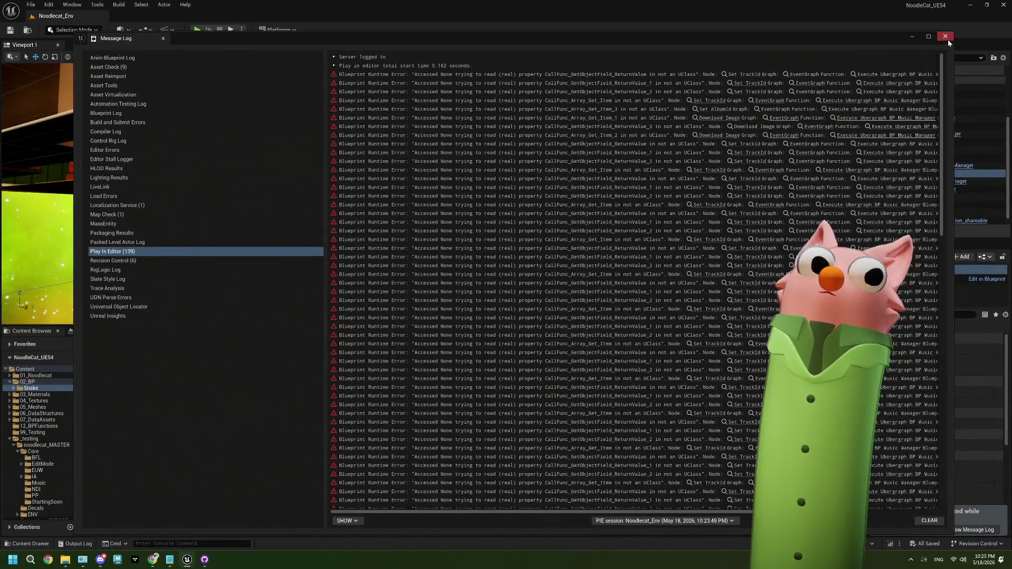
# Close the error log, reopen the blueprint editor and show BP_Snake's GetNextHeadPositionFORWARD graph
pyautogui.click(945, 37)
pyautogui.doubleClick(337, 396)
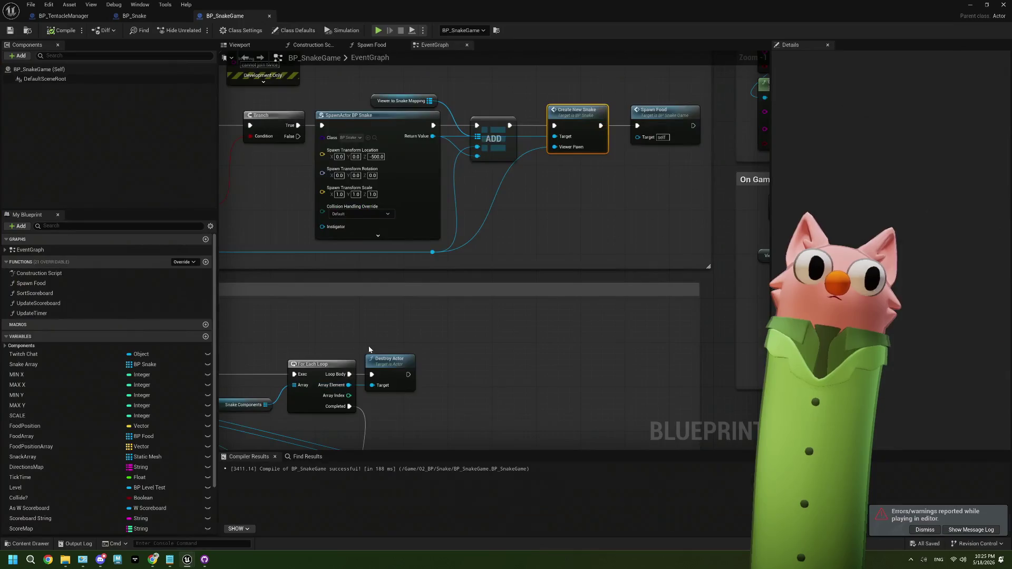
pyautogui.scroll(-4, 504, 303)
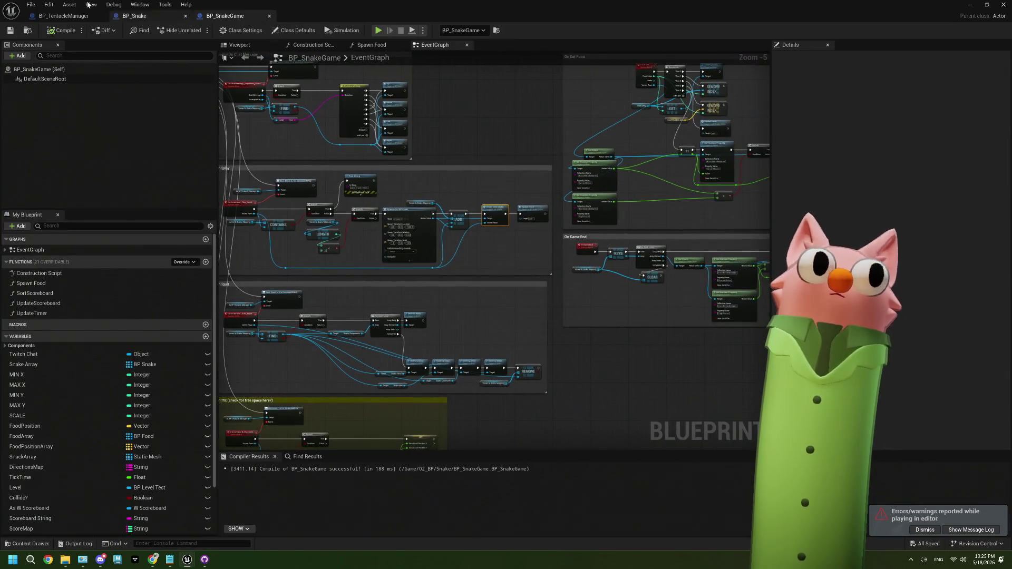
pyautogui.click(141, 5)
pyautogui.click(140, 5)
pyautogui.click(135, 16)
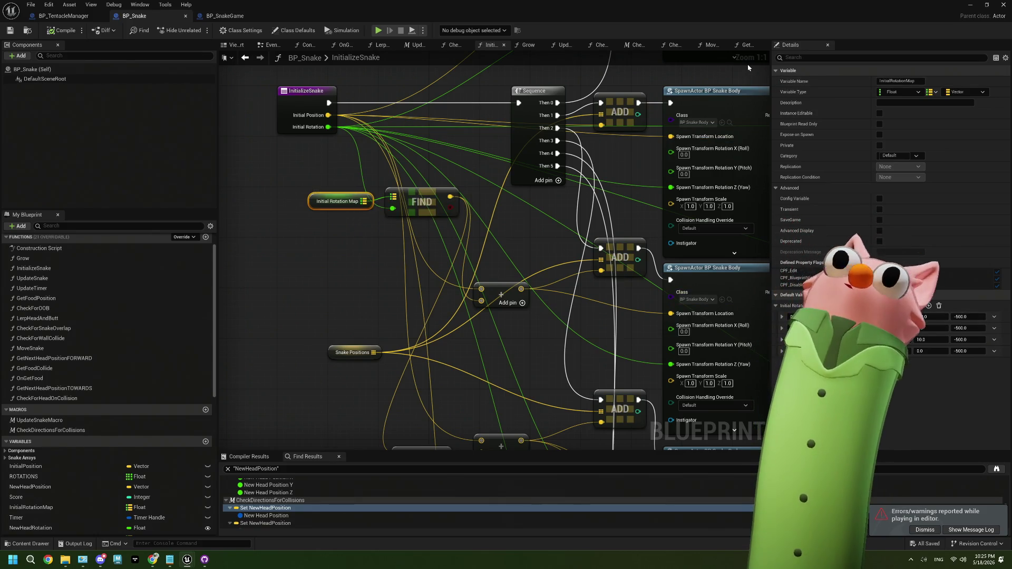
pyautogui.click(748, 46)
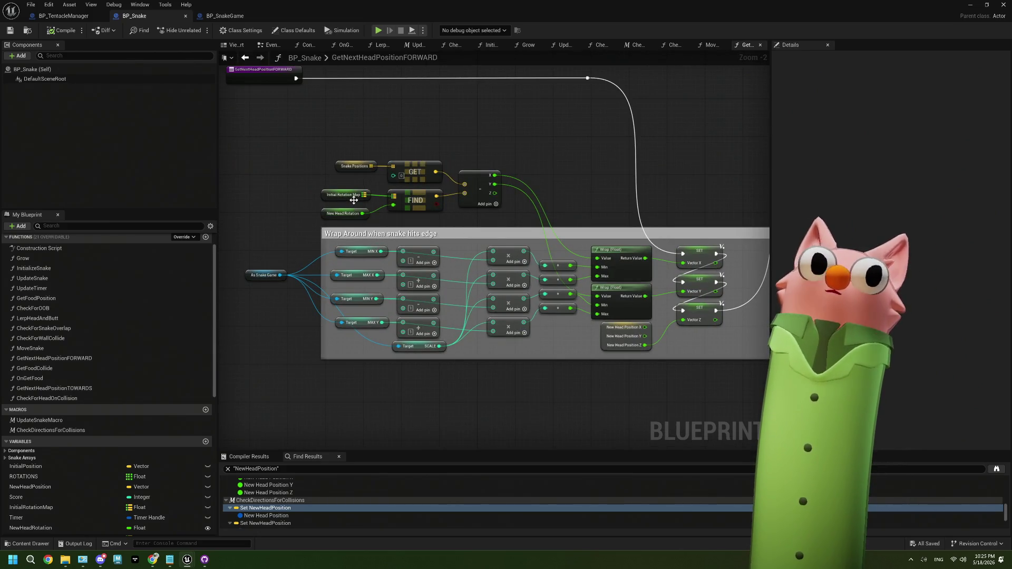
# Browse BP_Snake's variables and select UpdateRotationMap to show its default map entries
pyautogui.scroll(-3, 106, 406)
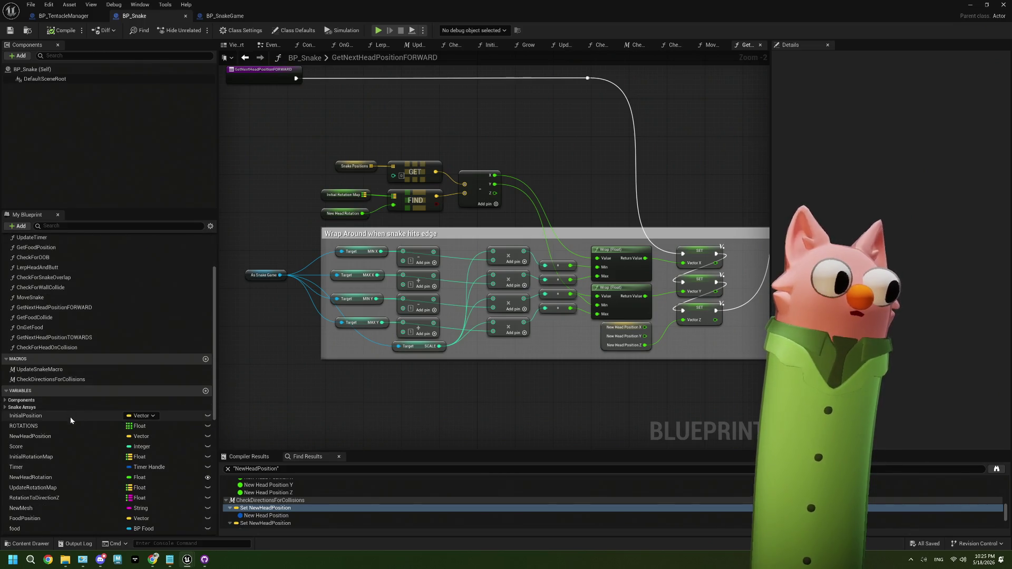
pyautogui.click(70, 416)
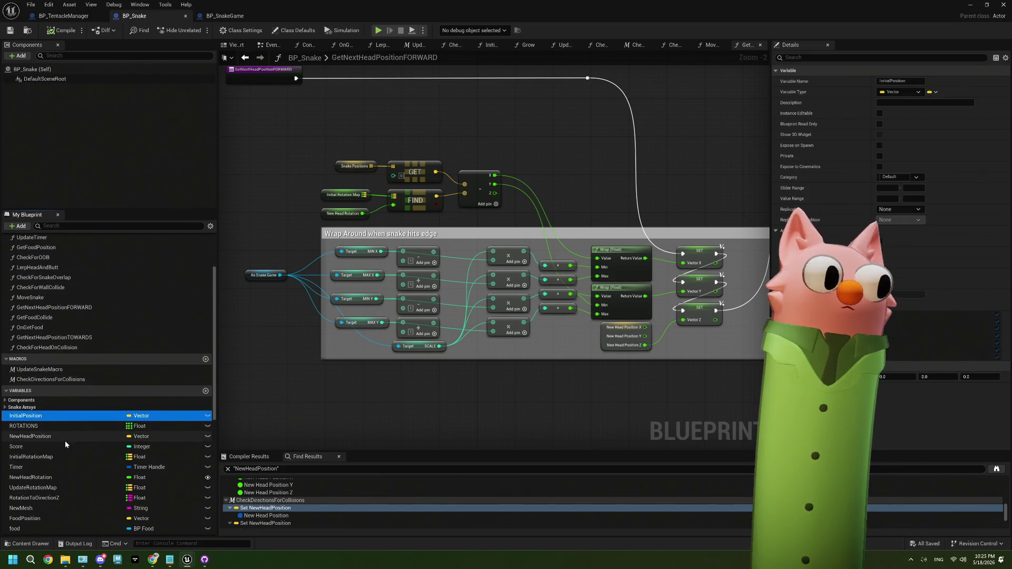
pyautogui.click(71, 436)
pyautogui.scroll(-2, 70, 436)
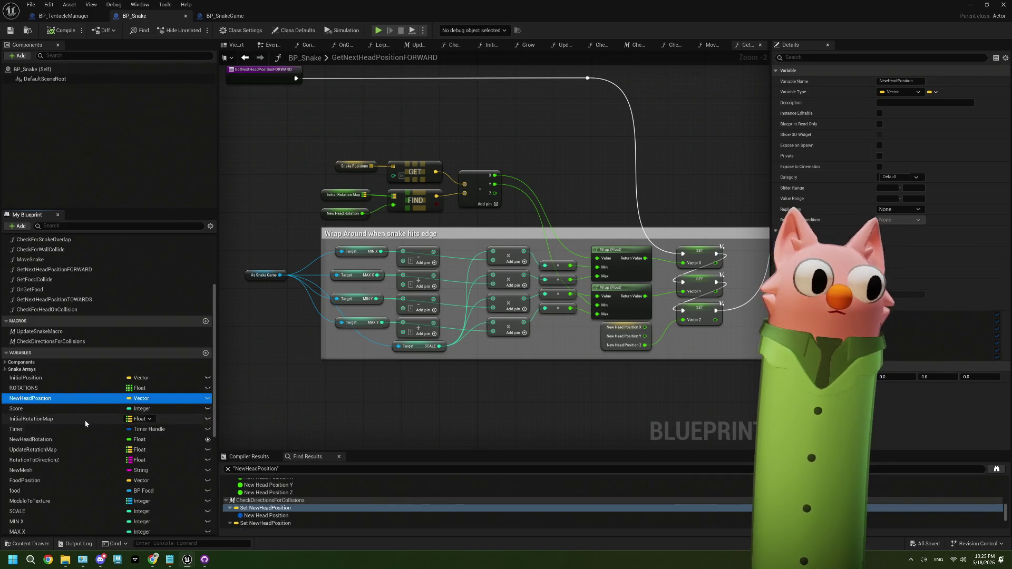
pyautogui.click(86, 421)
pyautogui.scroll(-2, 87, 421)
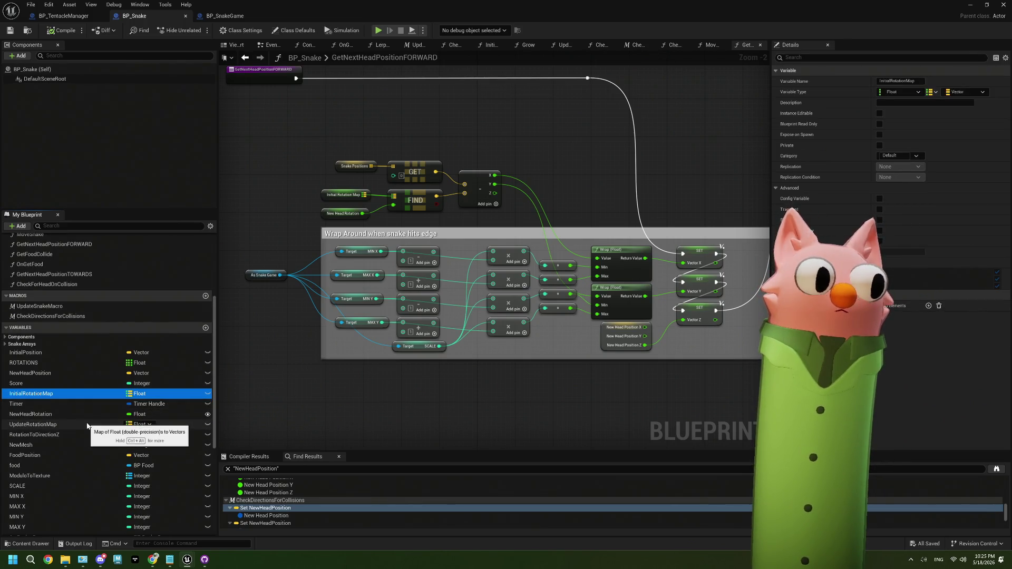
pyautogui.click(87, 425)
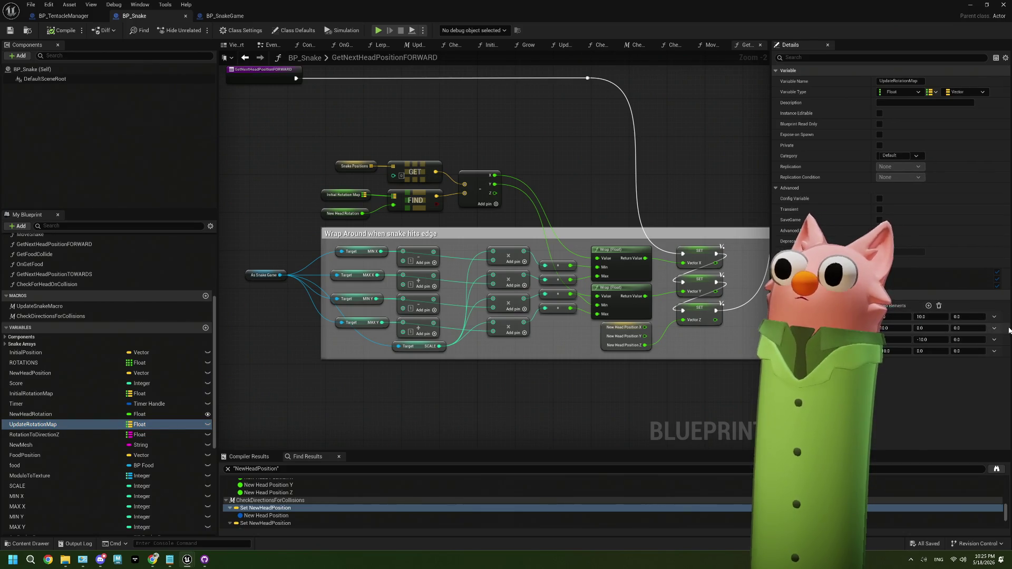
# Paste -500.0 into the Z of all four UpdateRotationMap entries, then save BP_Snake
pyautogui.click(973, 317)
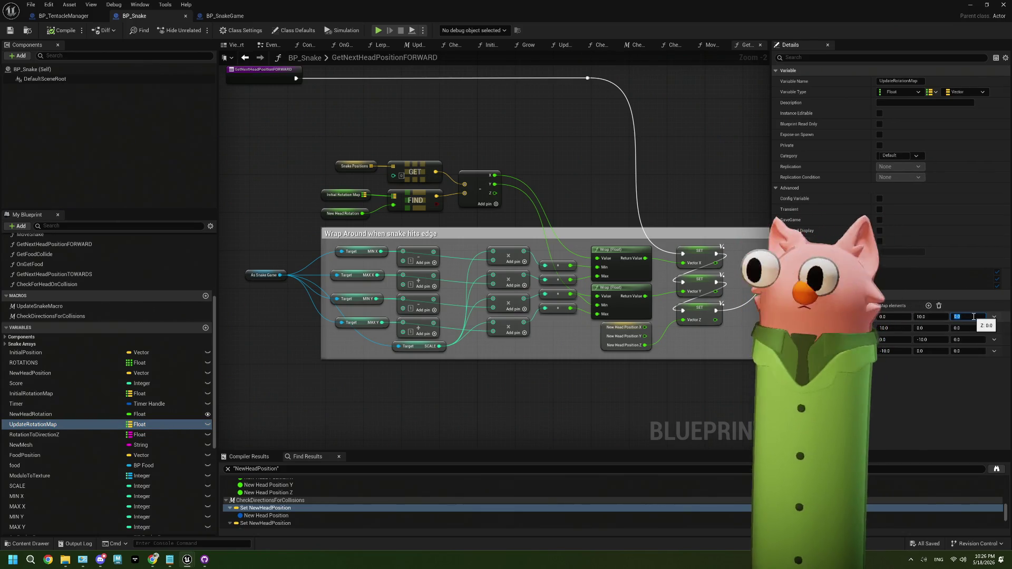
pyautogui.write('-500.0')
pyautogui.click(966, 328)
pyautogui.write('-500.0')
pyautogui.click(967, 340)
pyautogui.write('-500.0')
pyautogui.click(967, 351)
pyautogui.write('-500.0')
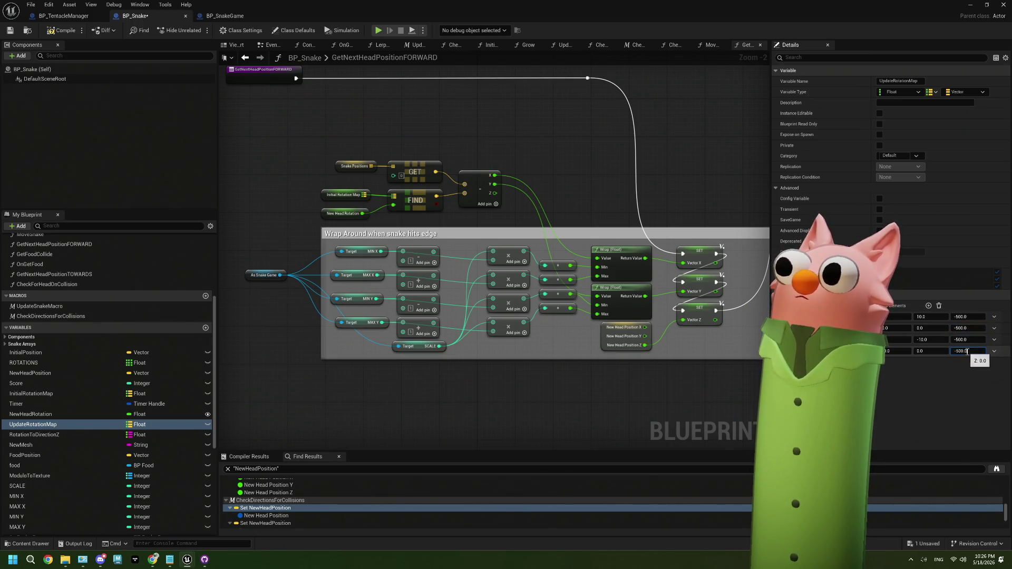
pyautogui.click(10, 30)
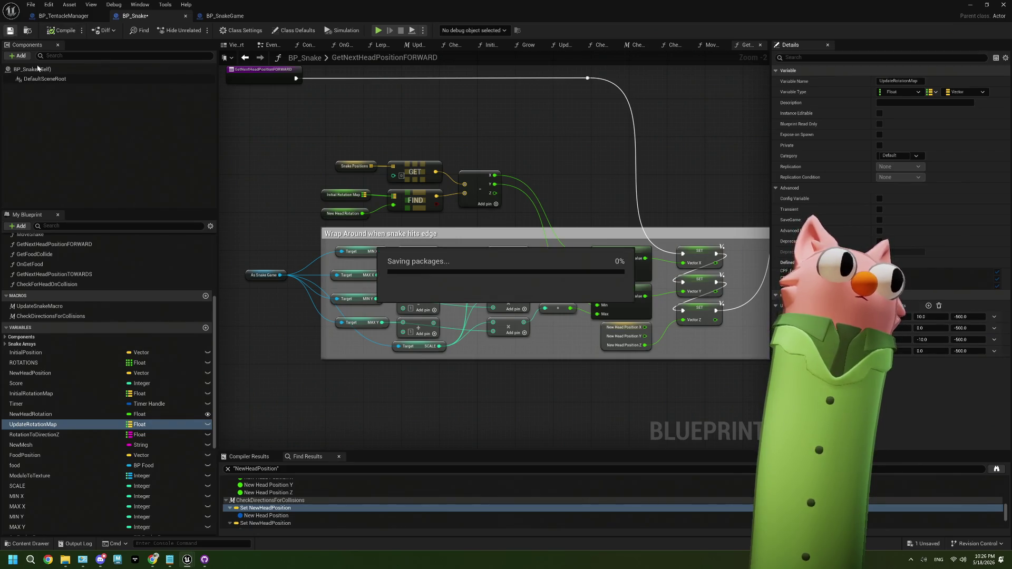
pyautogui.scroll(-3, 105, 369)
# Pan the CheckDirectionsForCollisions macro to its Outputs node, then return to the UpdateSnakeMacro graph
pyautogui.scroll(-5, 138, 422)
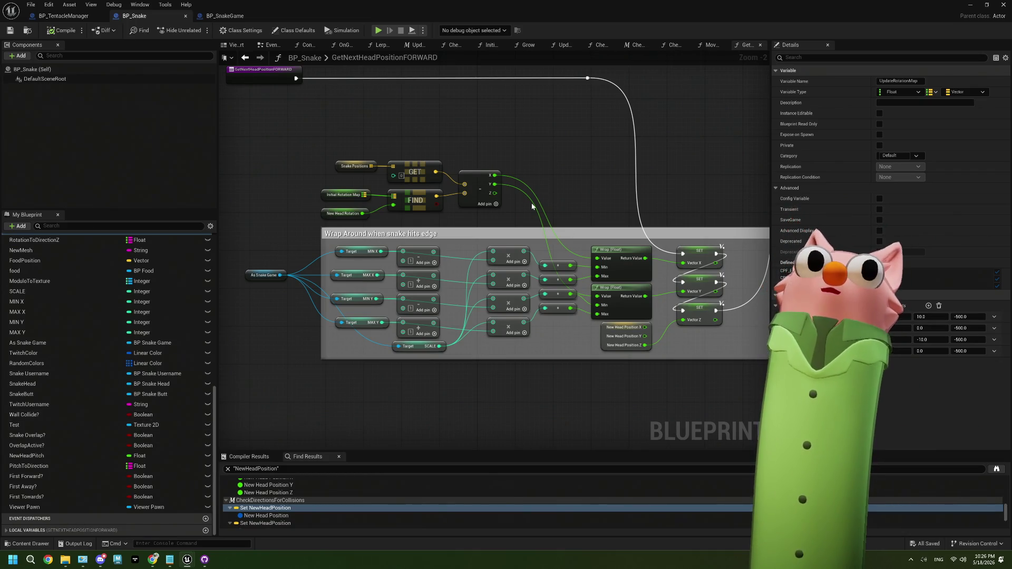
pyautogui.scroll(1, 531, 206)
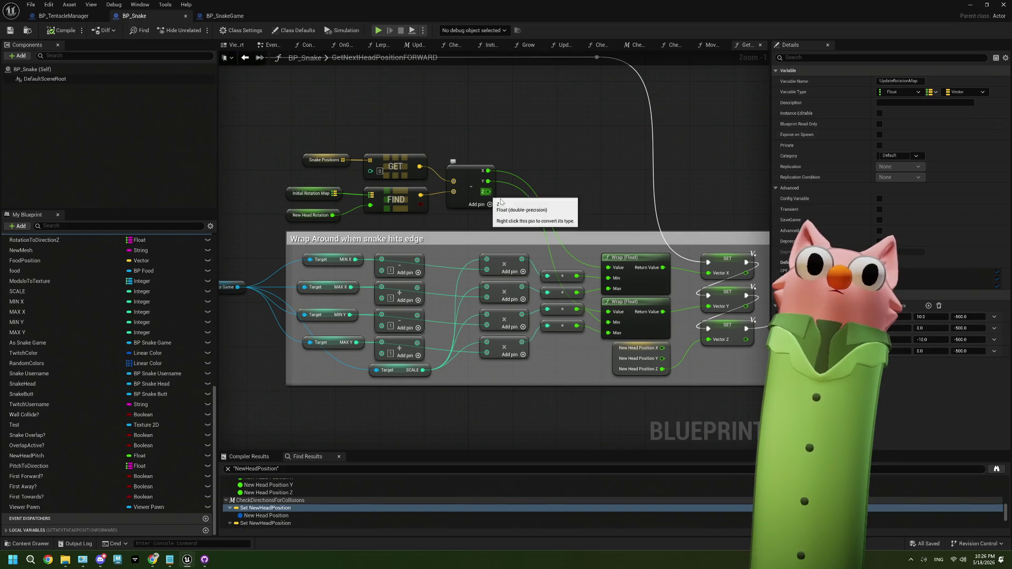
pyautogui.moveTo(604, 229); pyautogui.dragTo(589, 215)
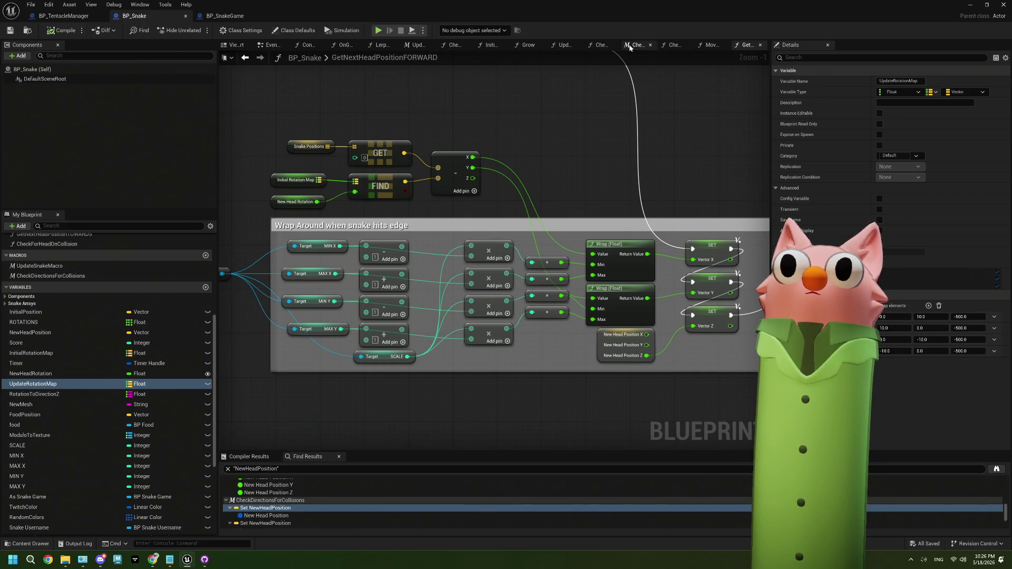
pyautogui.click(637, 44)
pyautogui.scroll(-4, 477, 244)
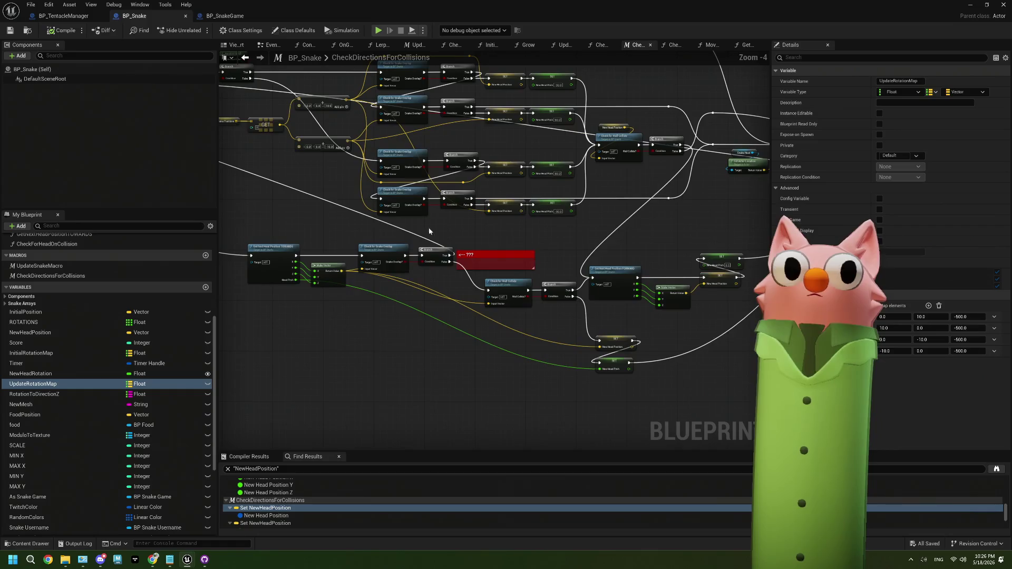
pyautogui.moveTo(390, 230); pyautogui.dragTo(532, 272)
pyautogui.moveTo(398, 242); pyautogui.dragTo(544, 271)
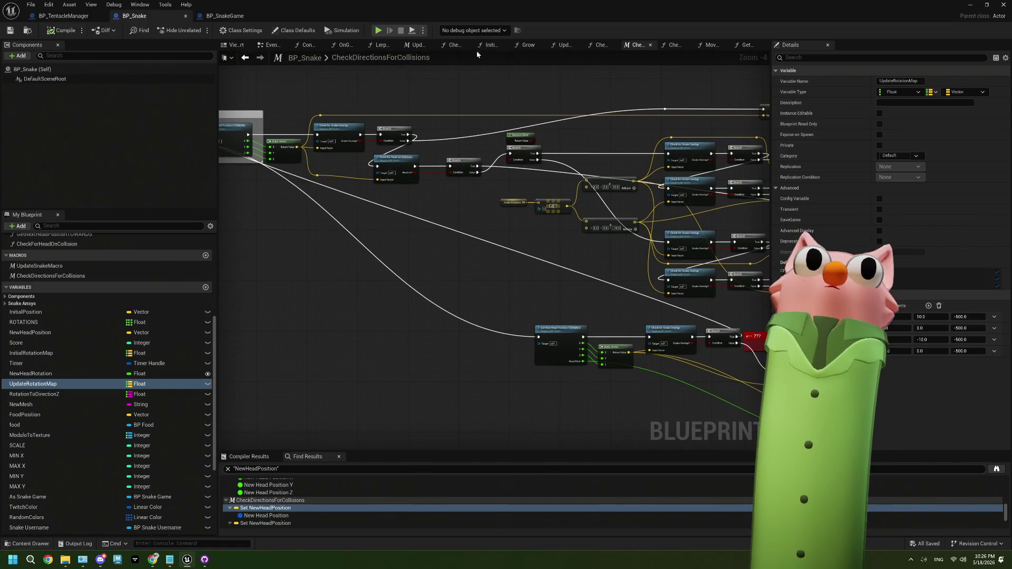
pyautogui.moveTo(606, 266)
pyautogui.mouseDown()
pyautogui.moveTo(448, 227)
pyautogui.moveTo(79, 248)
pyautogui.mouseUp()
pyautogui.scroll(3, 607, 265)
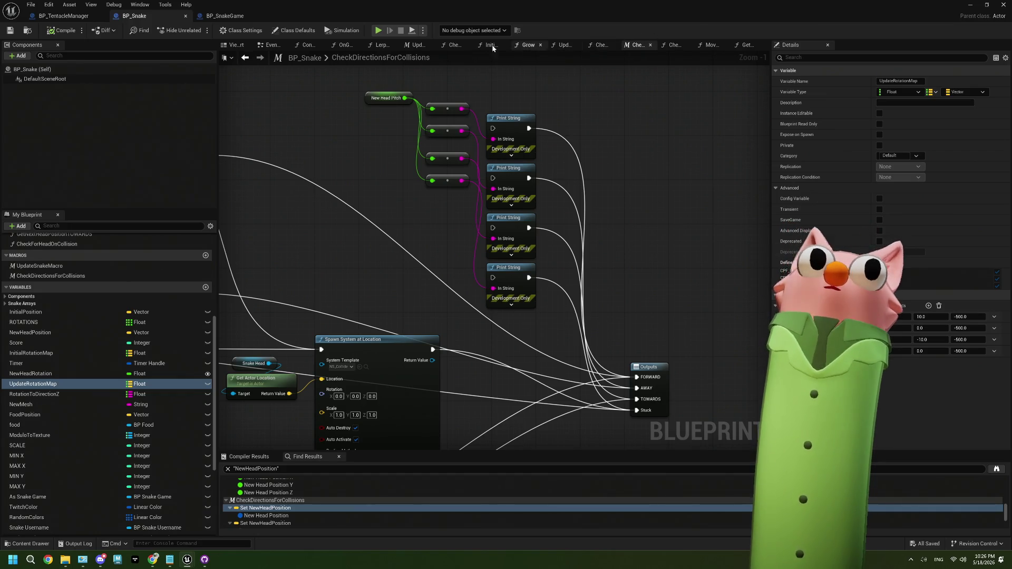
pyautogui.click(416, 45)
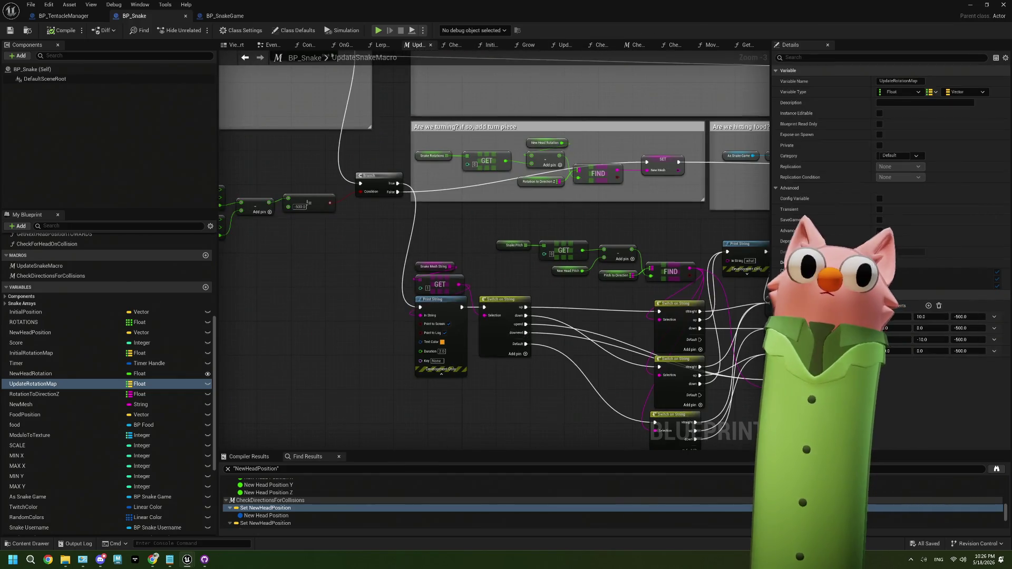
# Change the != node's comparison value in the Are we turning? section from -500.0 to 0.0
pyautogui.scroll(1, 474, 285)
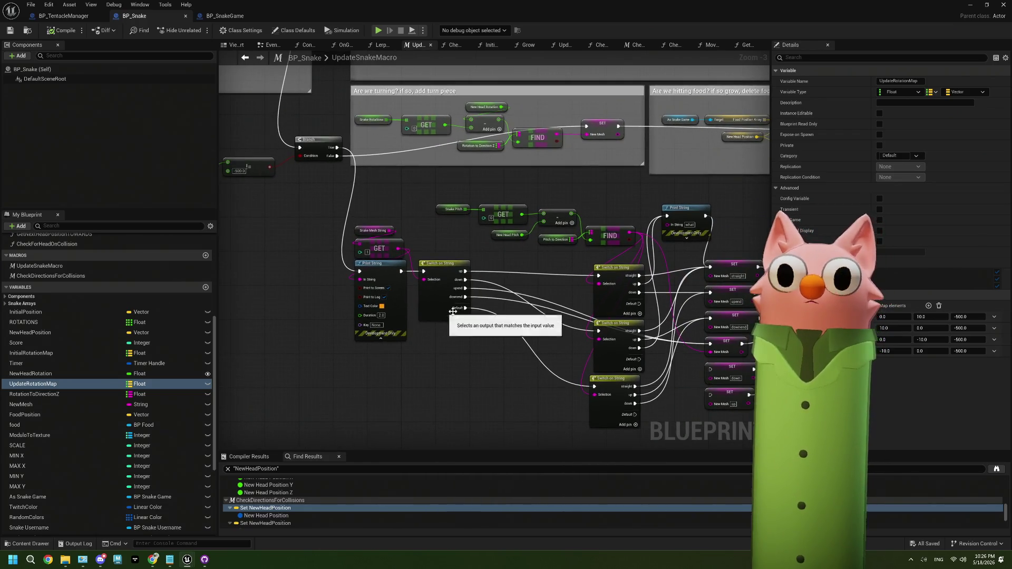
pyautogui.scroll(1, 510, 278)
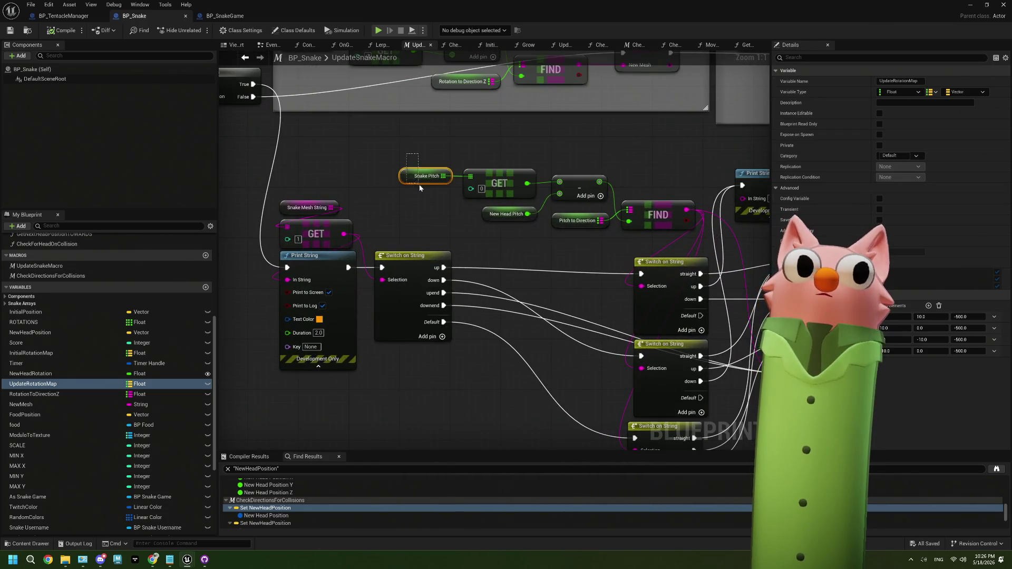
pyautogui.click(463, 195)
pyautogui.click(582, 226)
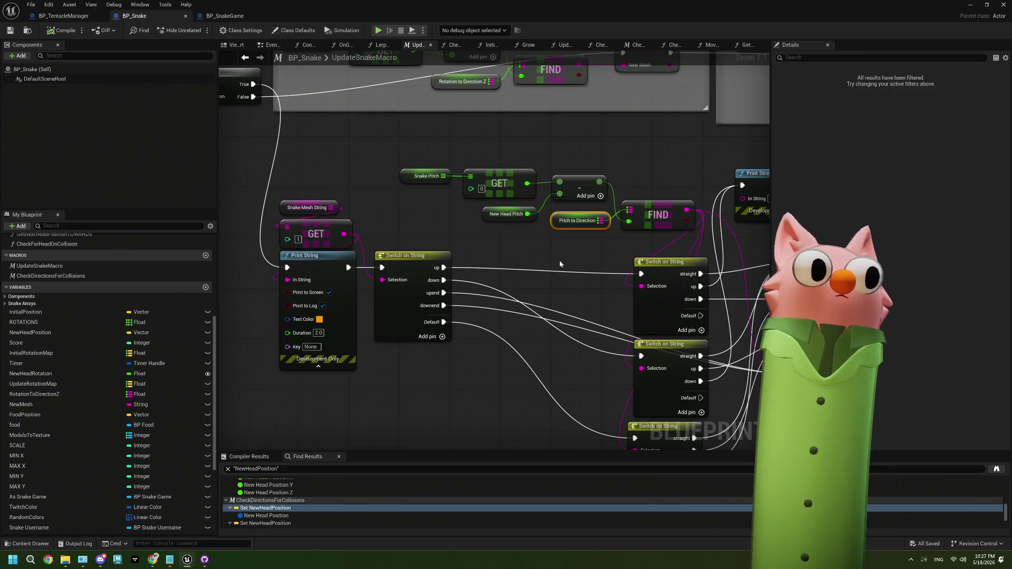
pyautogui.moveTo(375, 175)
pyautogui.mouseDown()
pyautogui.moveTo(451, 284)
pyautogui.moveTo(474, 260)
pyautogui.moveTo(429, 289)
pyautogui.moveTo(432, 266)
pyautogui.moveTo(485, 289)
pyautogui.mouseUp()
pyautogui.click(511, 261)
pyautogui.write('0')
pyautogui.press('Return')
pyautogui.scroll(-3, 529, 304)
# Save and compile BP_Snake, close its editor, and start a Play-in-Editor test
pyautogui.click(10, 30)
pyautogui.click(969, 5)
pyautogui.click(196, 30)
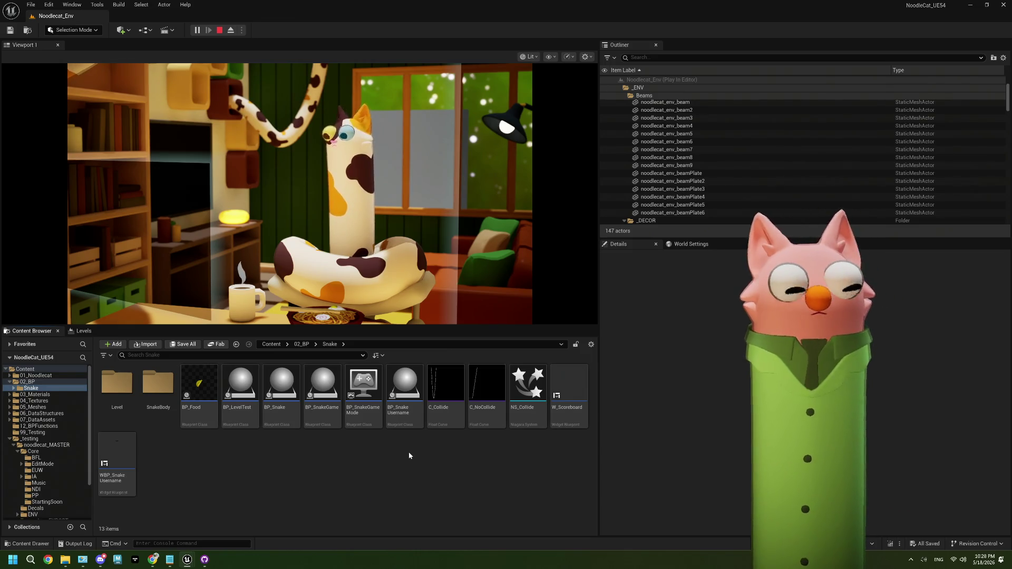
# Look over the running snake game, then bring Chrome with the Reddit thread forward
pyautogui.click(369, 264)
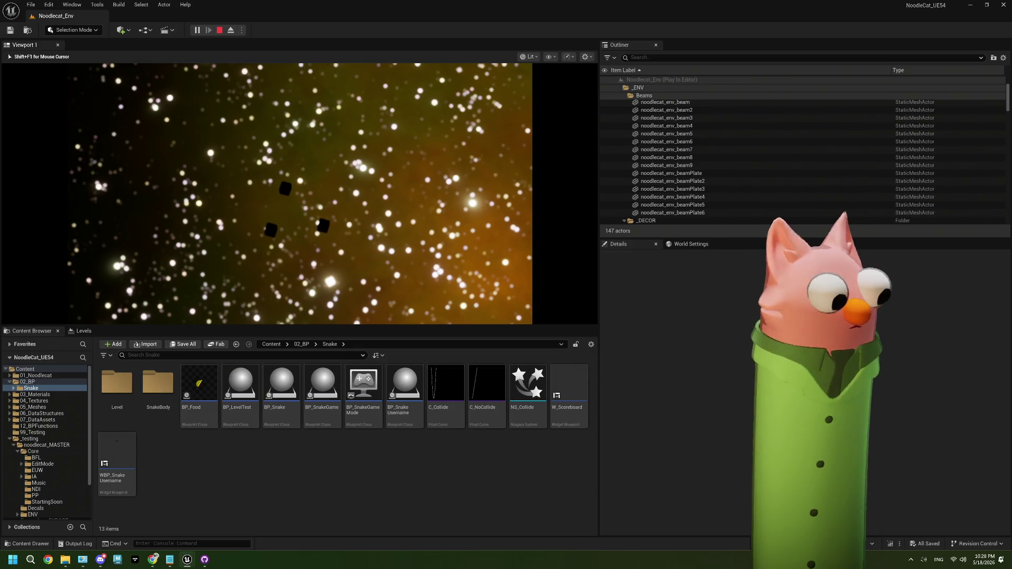
pyautogui.click(154, 559)
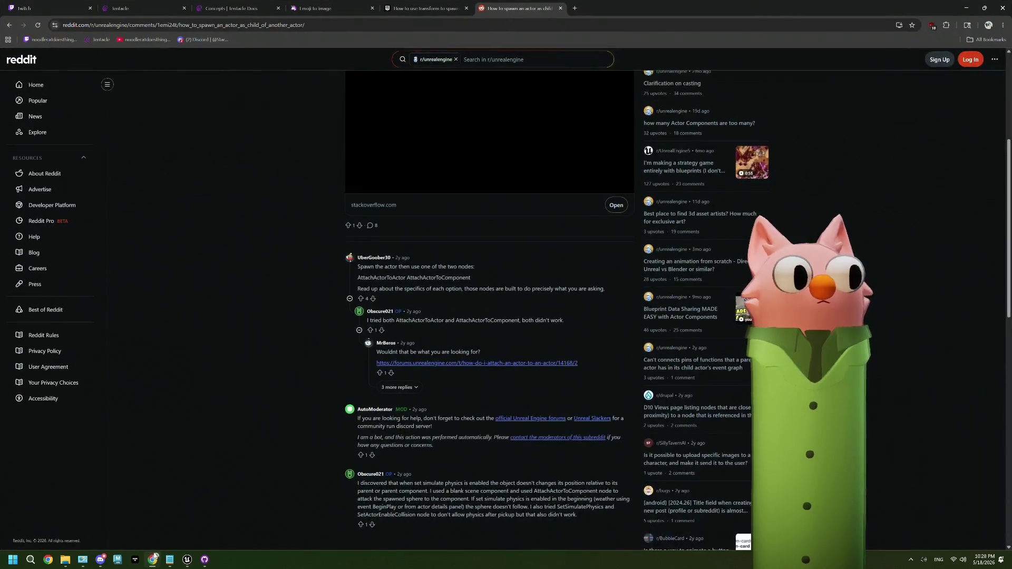
# In the Tentacle dashboard, resize the browser, send '!play' in chat, then refocus the Unreal game
pyautogui.click(127, 6)
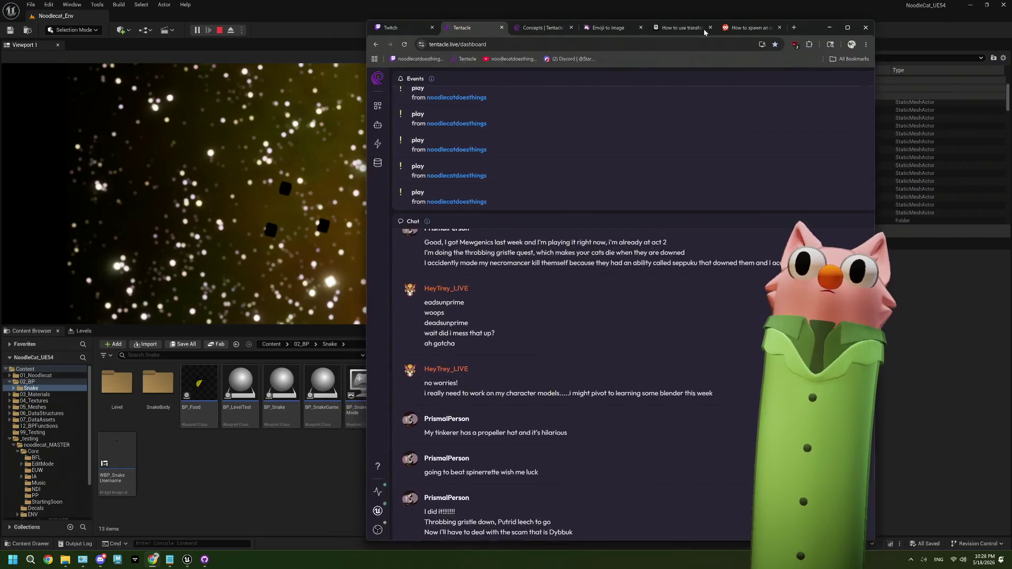
pyautogui.moveTo(671, 6); pyautogui.dragTo(822, 26)
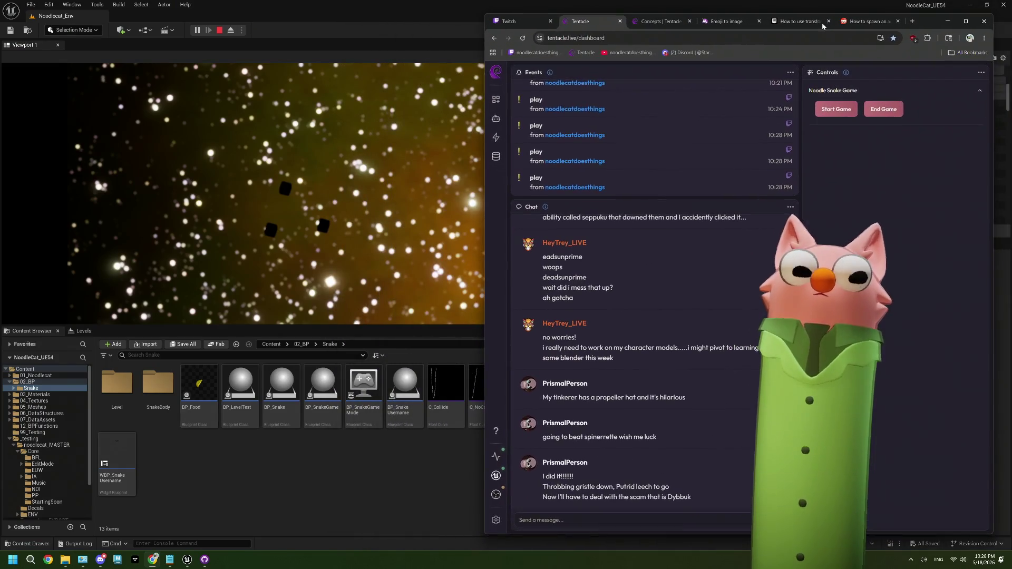
pyautogui.click(587, 519)
pyautogui.write('!play')
pyautogui.press('Return')
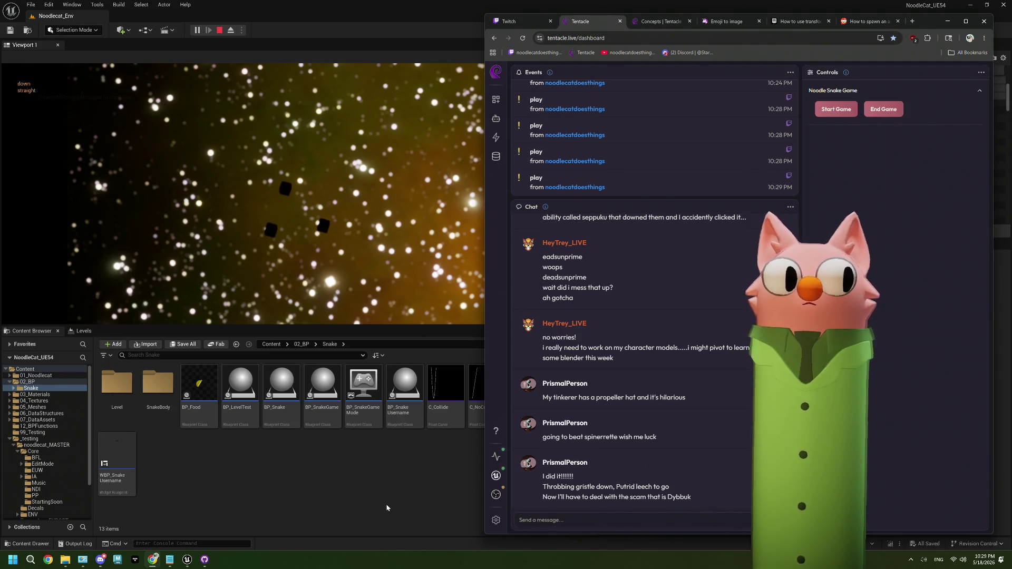
pyautogui.click(386, 508)
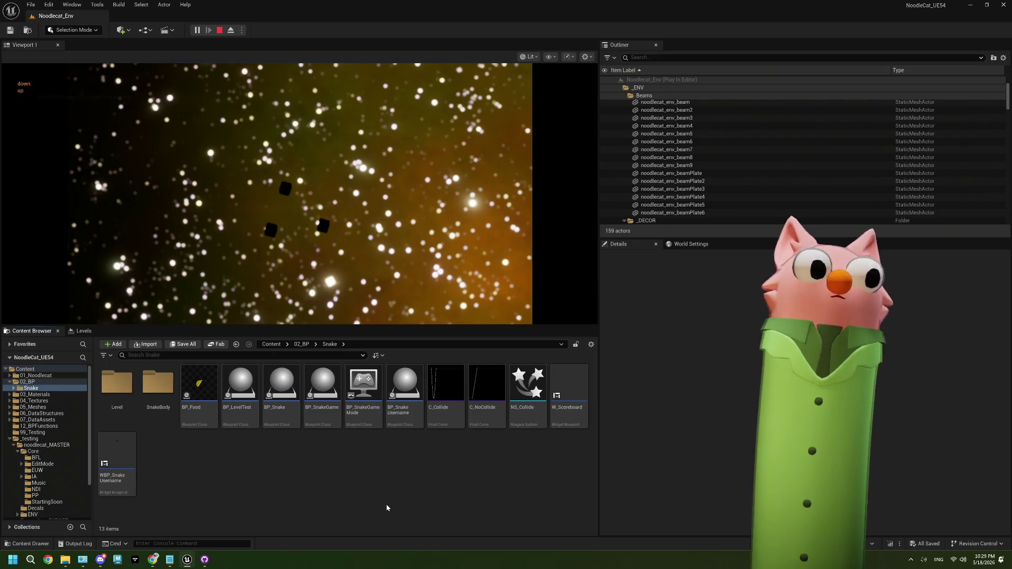
# Steer the spawned snake with the Down arrow, then stop play with Esc to show the Message Log
pyautogui.click(369, 274)
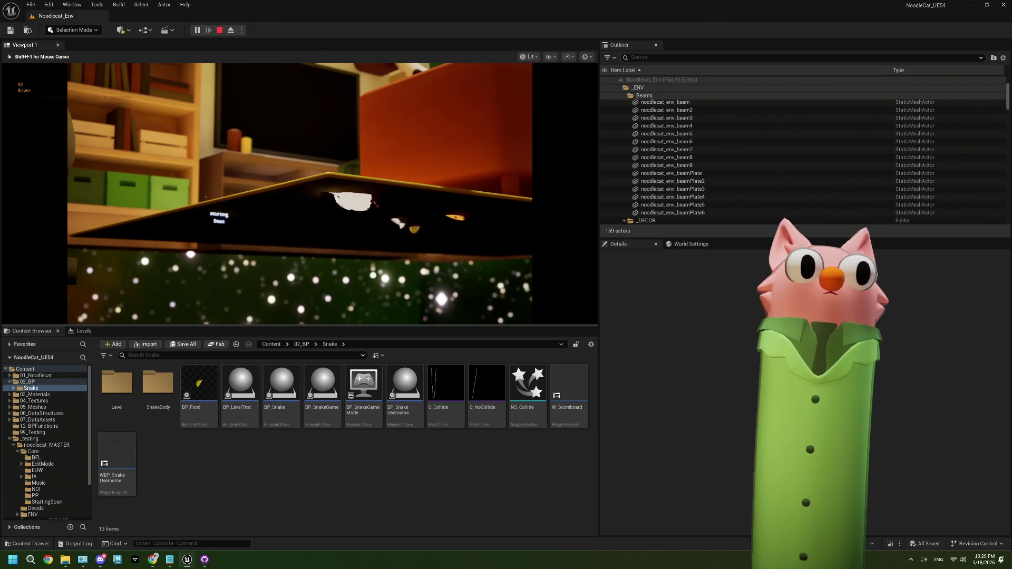
pyautogui.press('Down')
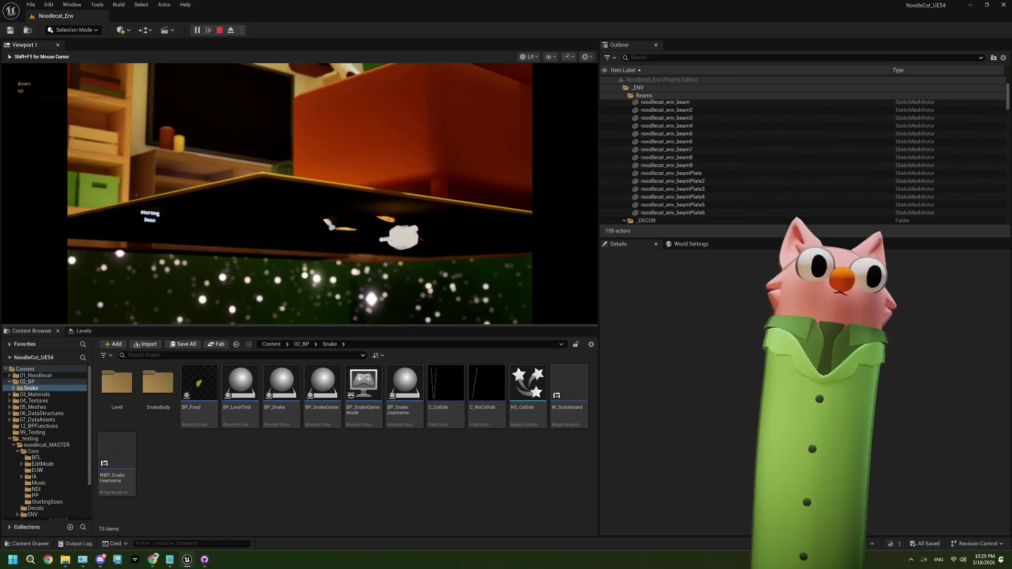
pyautogui.press('Escape')
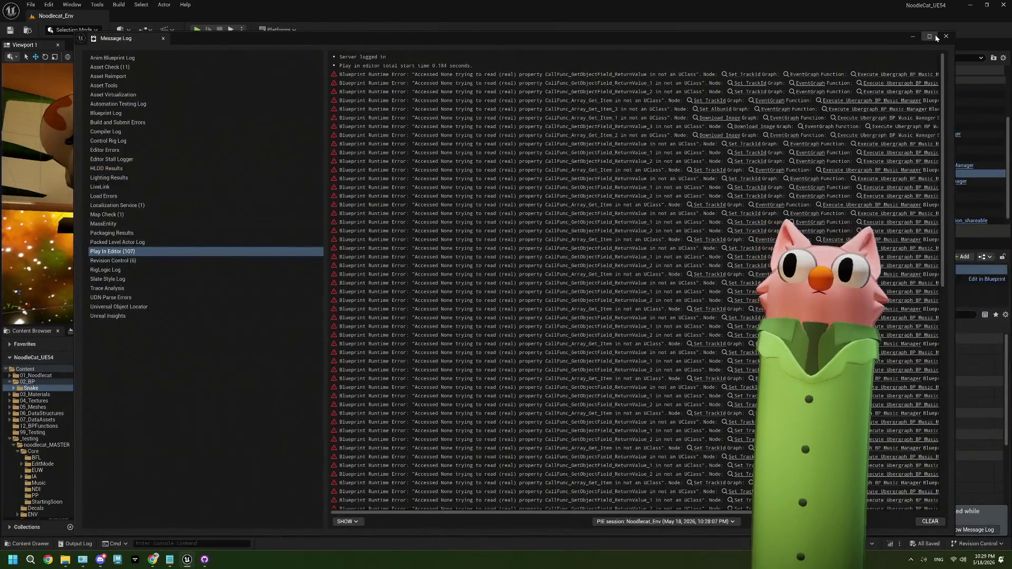
# Close the Message Log, open BP_Snake, and pan to the food-check comment box
pyautogui.click(946, 36)
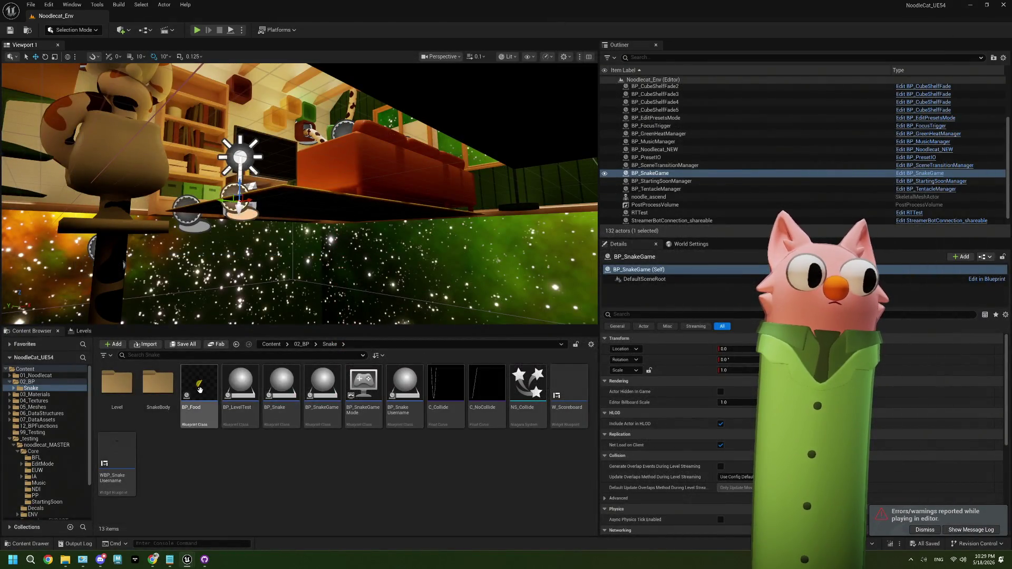
pyautogui.doubleClick(323, 385)
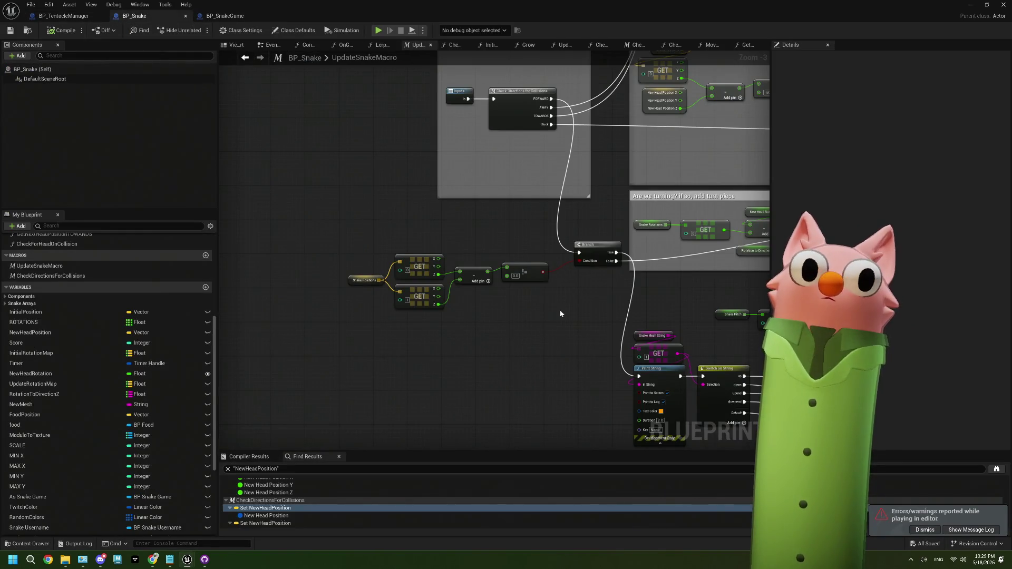
pyautogui.scroll(3, 481, 300)
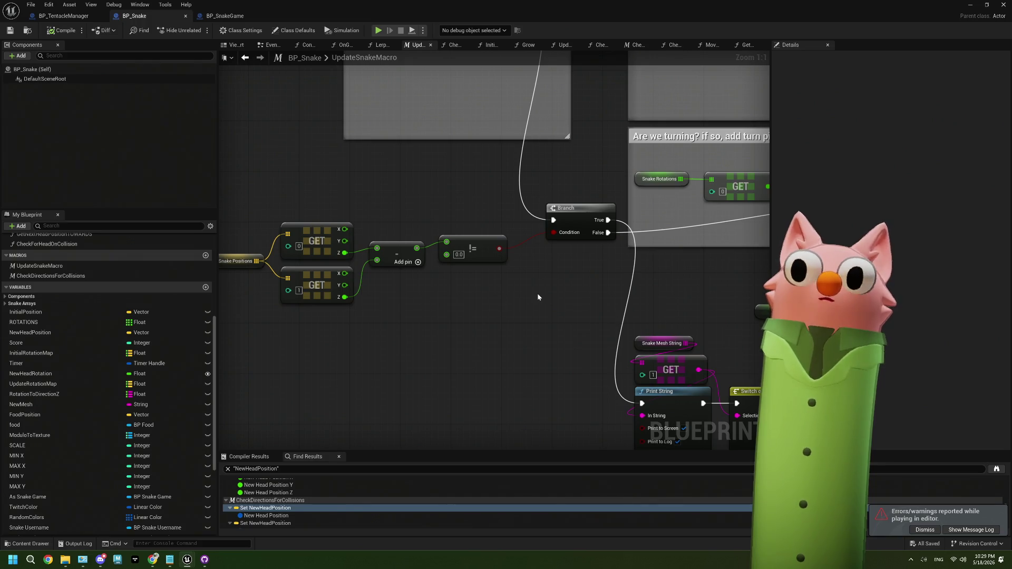
pyautogui.scroll(-3, 537, 297)
pyautogui.scroll(1, 561, 301)
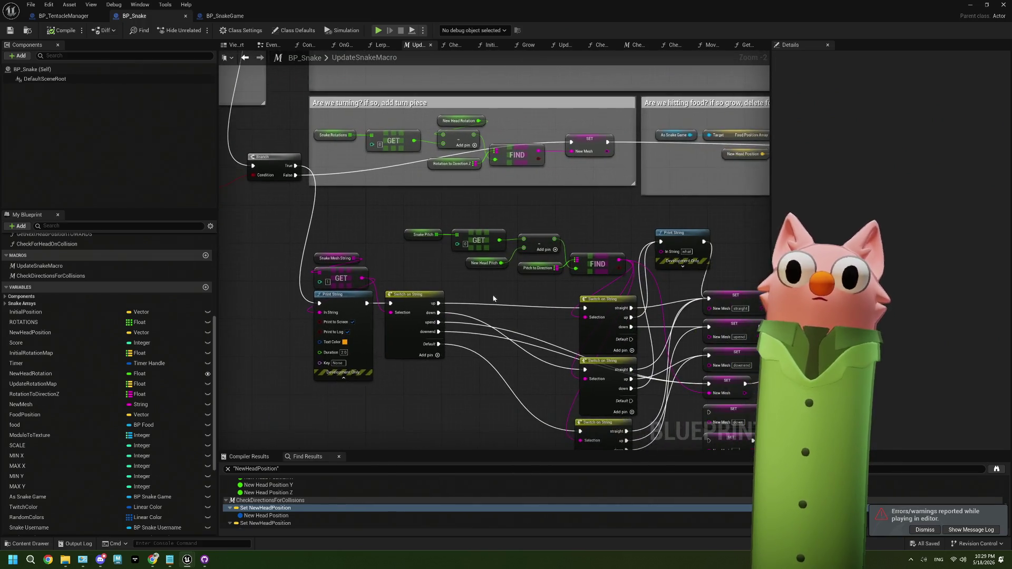
pyautogui.moveTo(494, 299); pyautogui.dragTo(161, 280)
pyautogui.moveTo(495, 320); pyautogui.dragTo(515, 308)
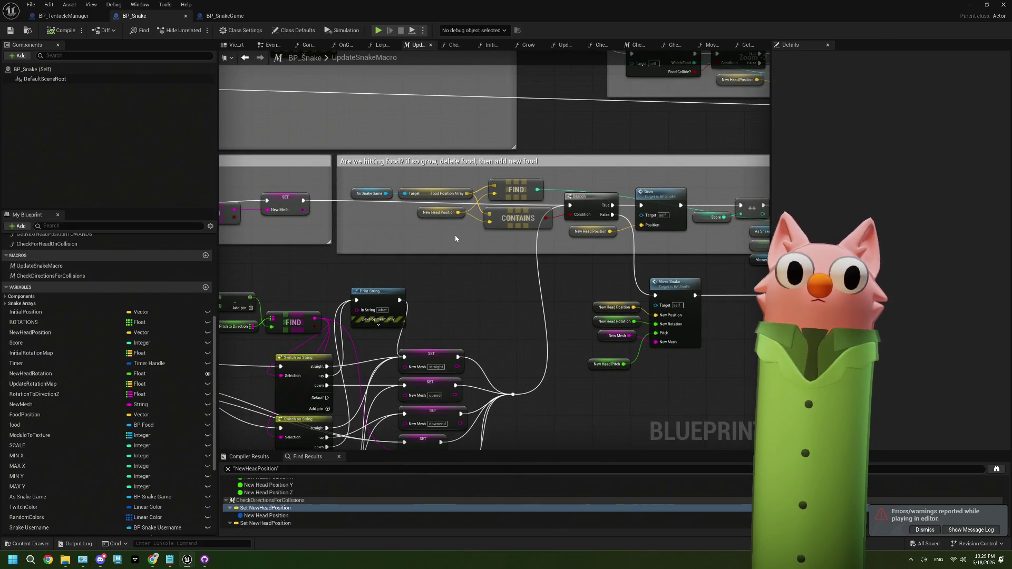
# Inspect the Switch on String, First Overlap Step and Snake Pitch nodes, then save BP_Snake
pyautogui.moveTo(436, 231); pyautogui.dragTo(440, 218)
pyautogui.moveTo(588, 259); pyautogui.dragTo(481, 261)
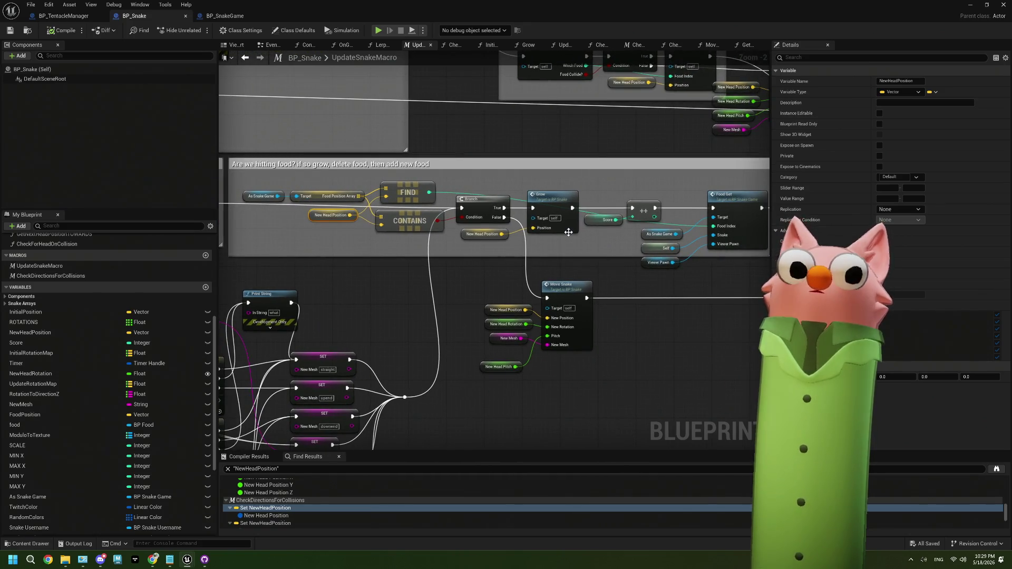
pyautogui.scroll(-1, 619, 274)
pyautogui.moveTo(627, 278)
pyautogui.mouseDown()
pyautogui.moveTo(466, 289)
pyautogui.moveTo(458, 296)
pyautogui.moveTo(487, 358)
pyautogui.mouseUp()
pyautogui.moveTo(418, 233)
pyautogui.mouseDown()
pyautogui.moveTo(543, 344)
pyautogui.moveTo(686, 391)
pyautogui.mouseUp()
pyautogui.moveTo(559, 250)
pyautogui.mouseDown()
pyautogui.moveTo(445, 255)
pyautogui.moveTo(463, 257)
pyautogui.moveTo(516, 200)
pyautogui.mouseUp()
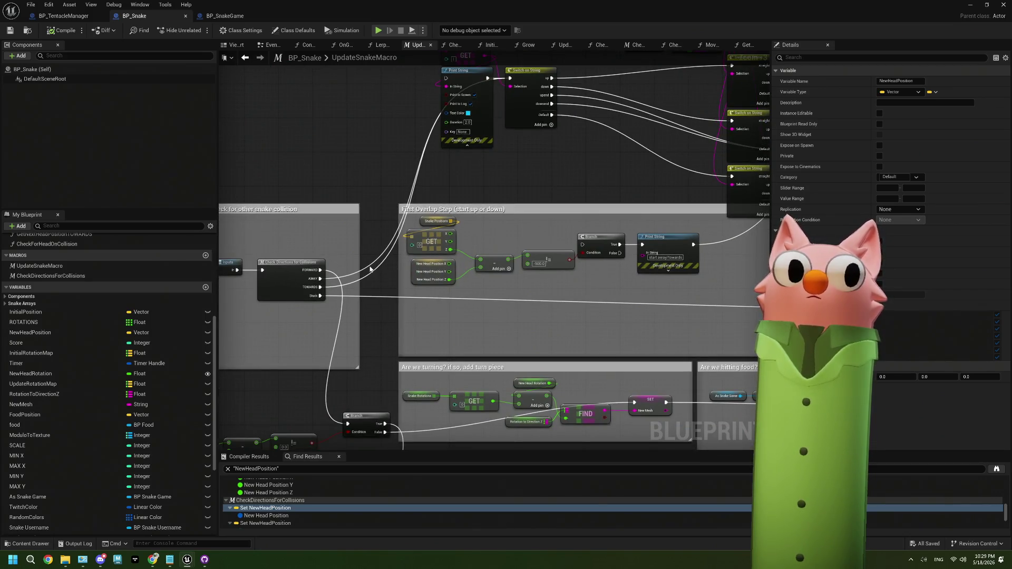
pyautogui.moveTo(370, 269); pyautogui.dragTo(459, 289)
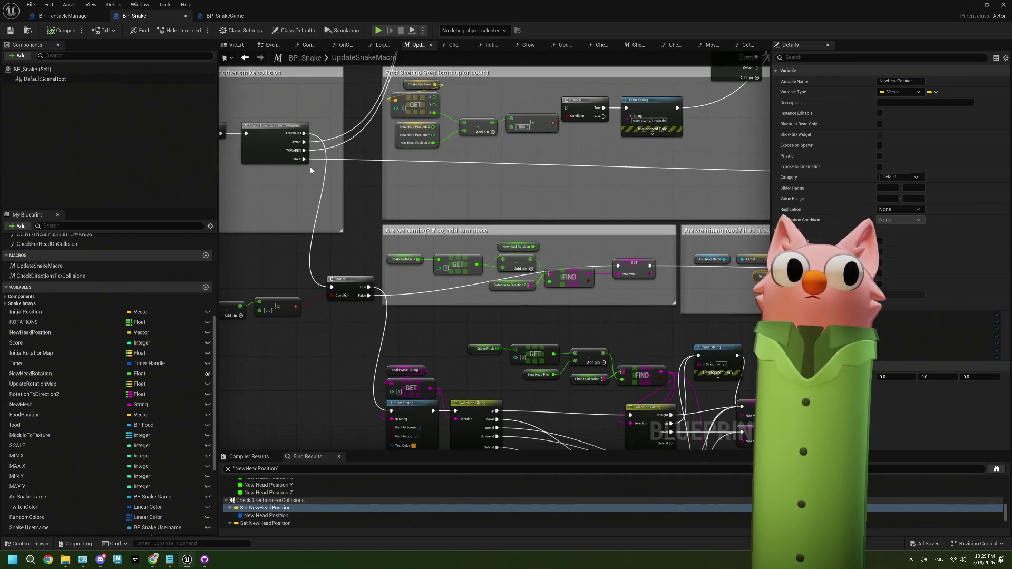
pyautogui.moveTo(344, 297); pyautogui.dragTo(355, 291)
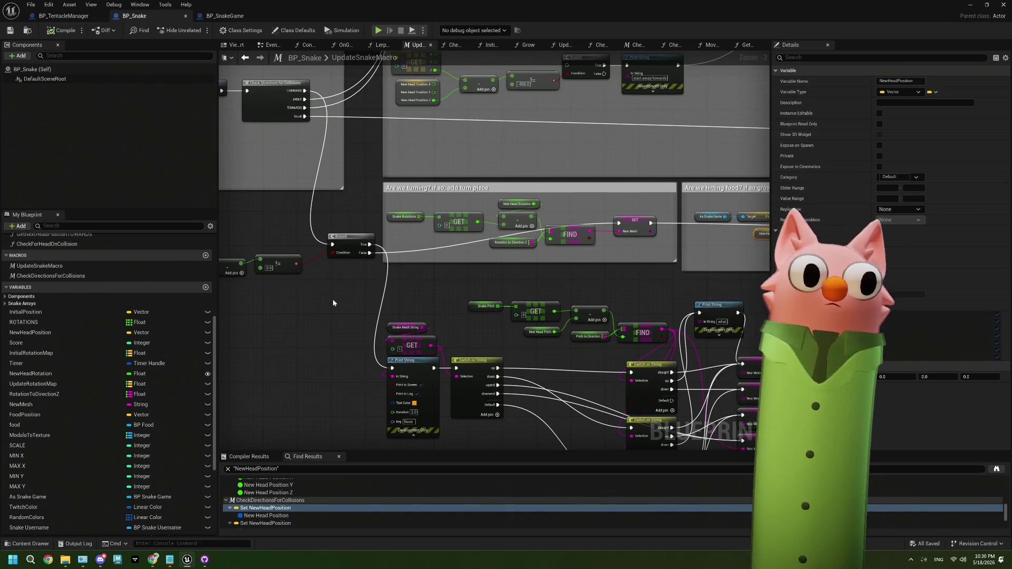
pyautogui.moveTo(333, 303); pyautogui.dragTo(473, 307)
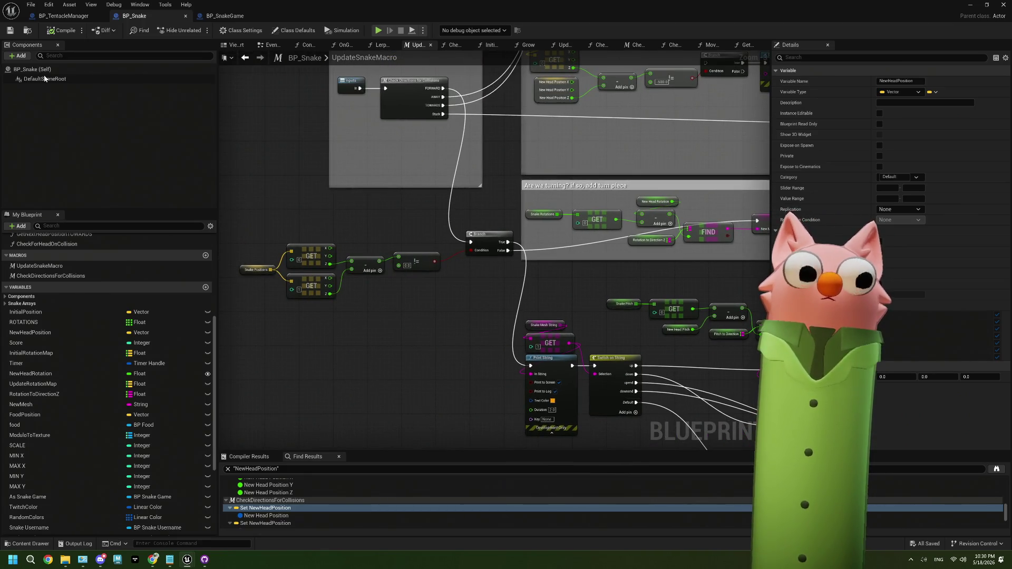
pyautogui.click(9, 30)
# Close the Blueprint editor, play the level, steer the snake Up then Down, stop, and dismiss the log
pyautogui.click(969, 4)
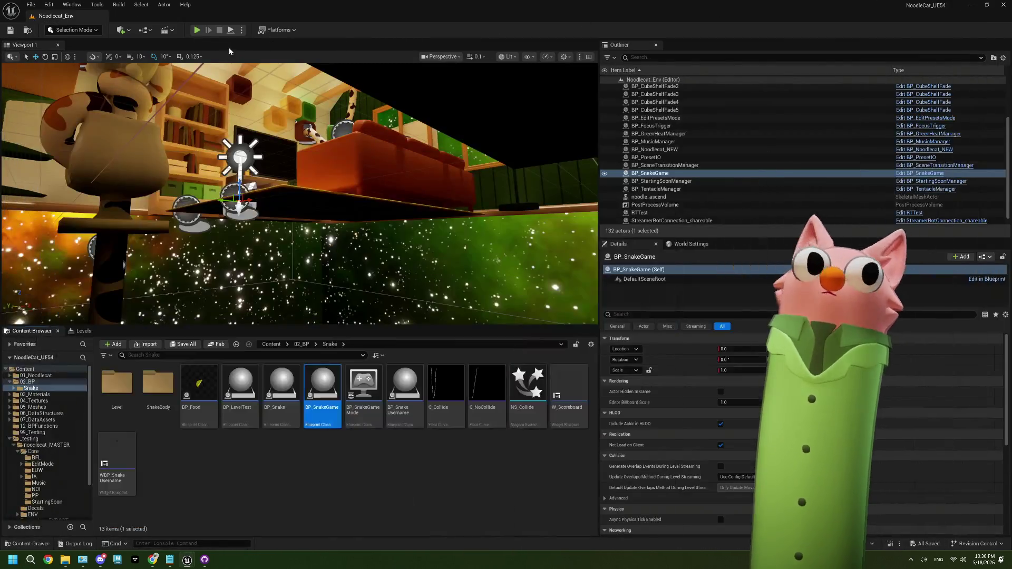
pyautogui.click(195, 31)
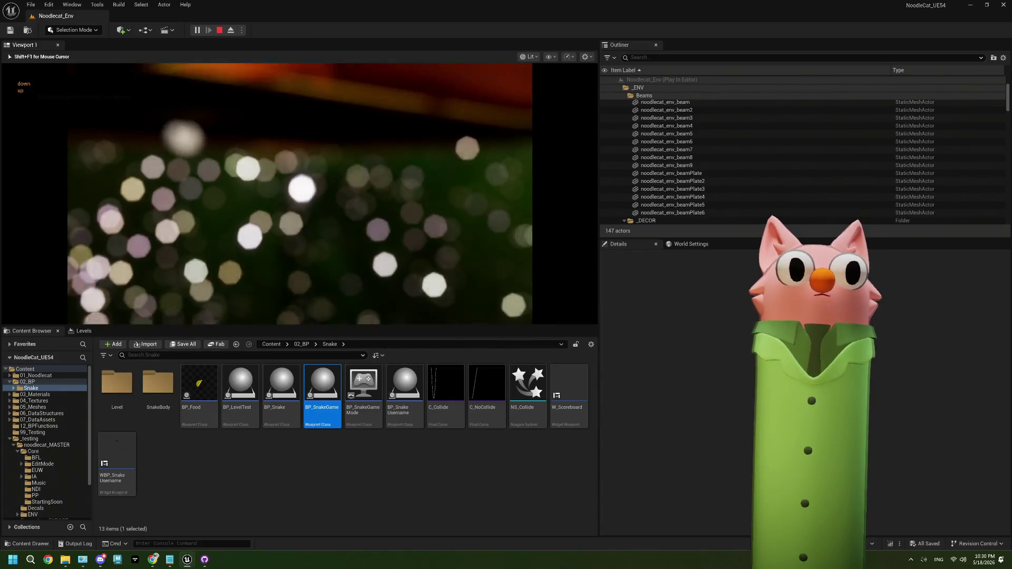
pyautogui.press('Up')
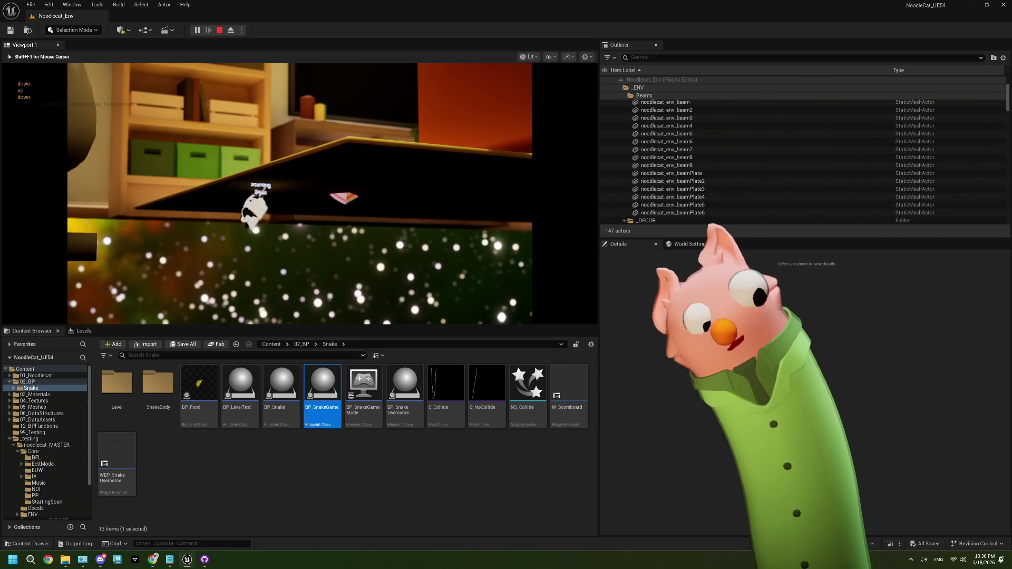
pyautogui.press('Down')
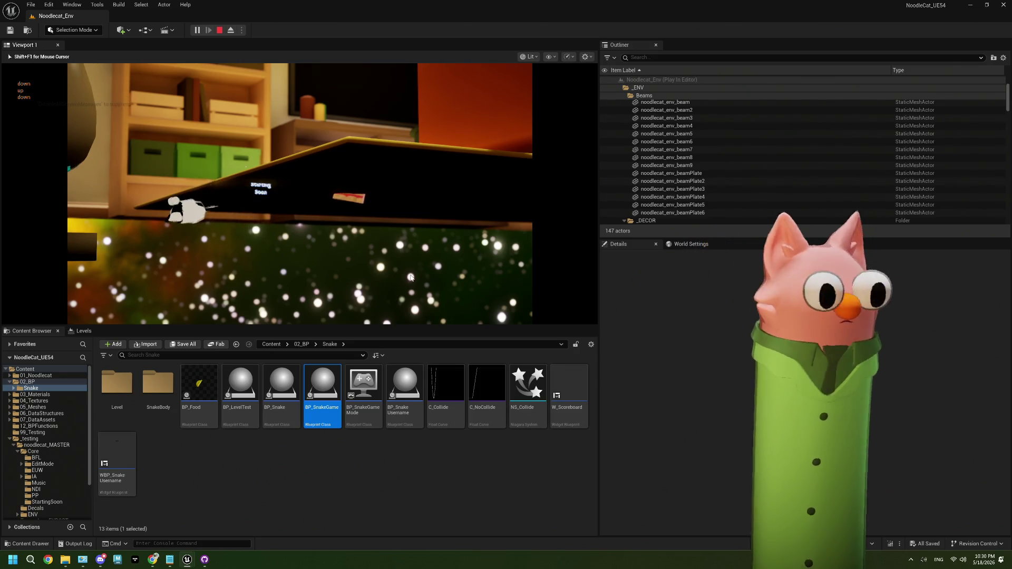
pyautogui.press('Escape')
pyautogui.click(946, 39)
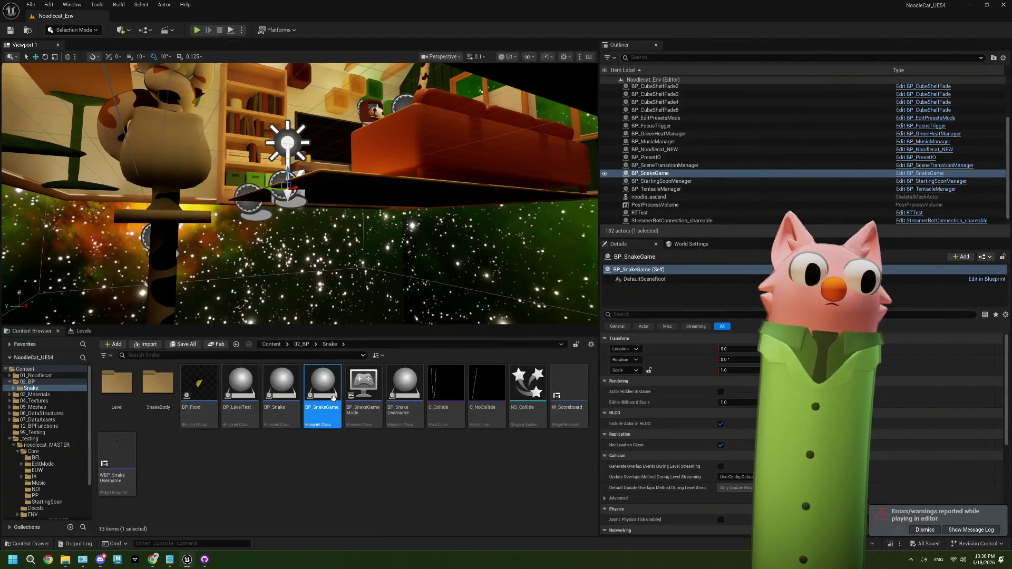
# Open BP_SnakeGame, then pan BP_Snake's UpdateSnakeMacro through the turning logic to First Overlap Step
pyautogui.doubleClick(323, 388)
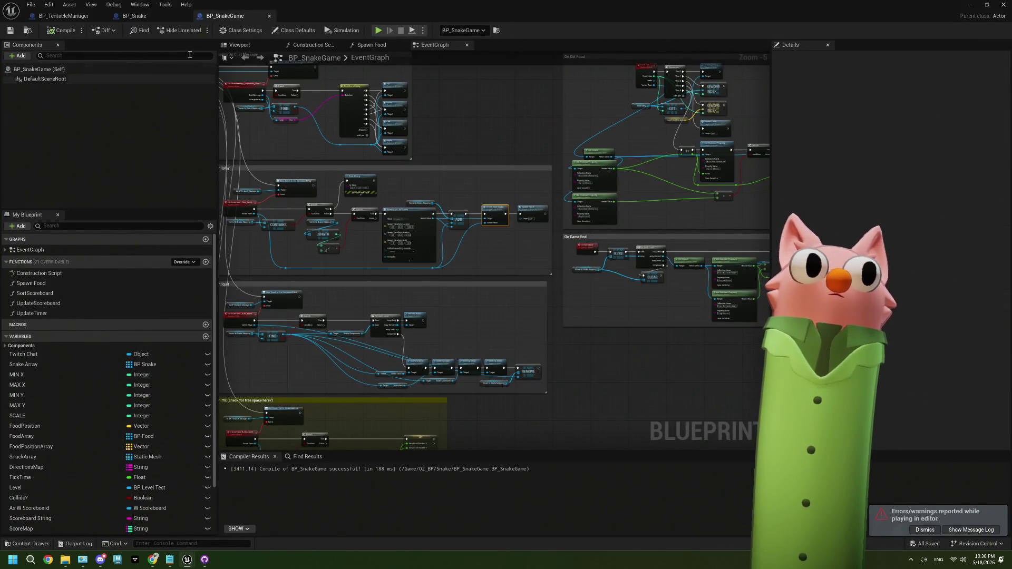
pyautogui.click(134, 16)
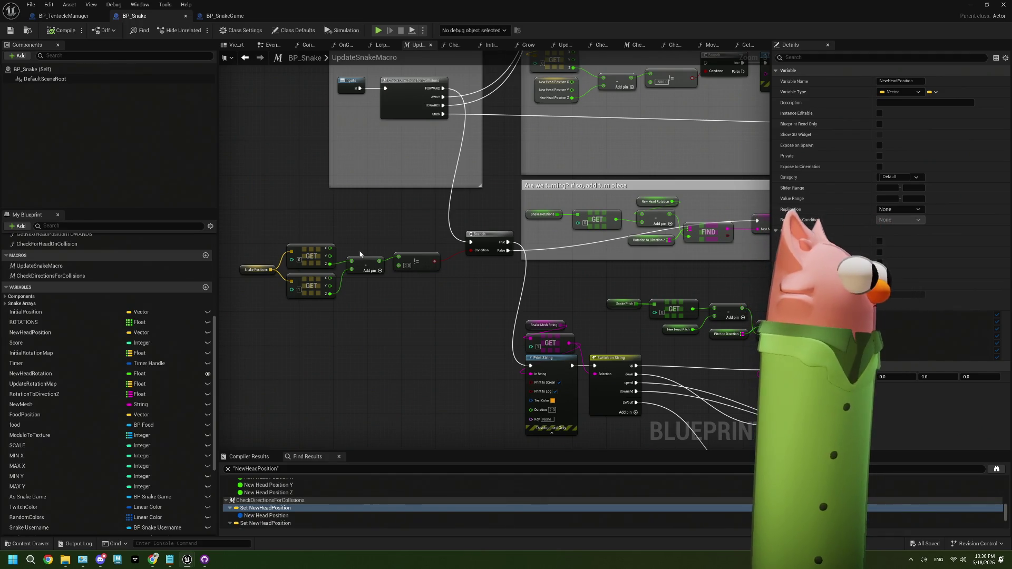
pyautogui.moveTo(360, 254)
pyautogui.mouseDown()
pyautogui.moveTo(294, 233)
pyautogui.moveTo(266, 207)
pyautogui.mouseUp()
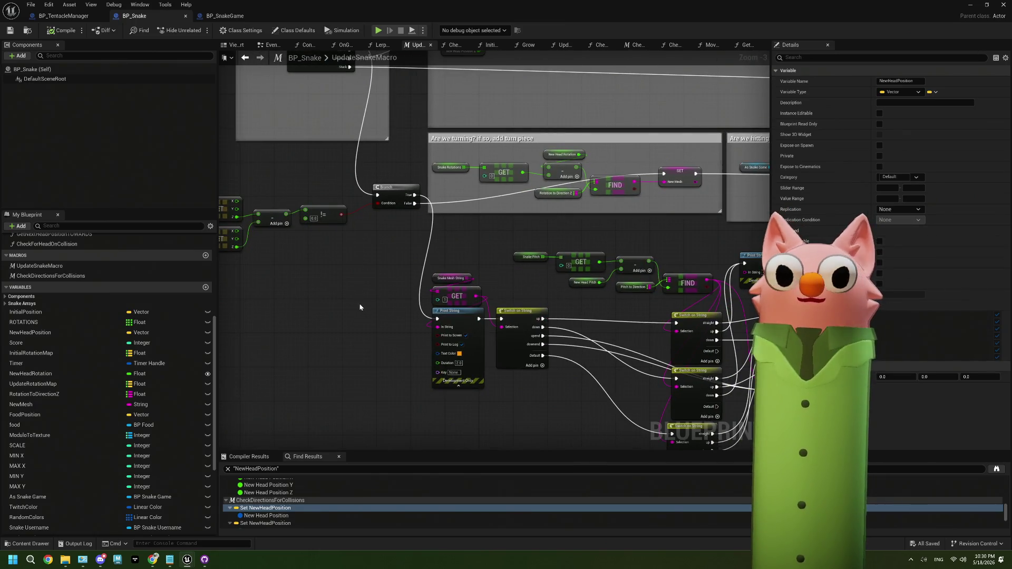
pyautogui.moveTo(368, 236)
pyautogui.mouseDown()
pyautogui.moveTo(361, 264)
pyautogui.moveTo(298, 240)
pyautogui.moveTo(381, 323)
pyautogui.mouseUp()
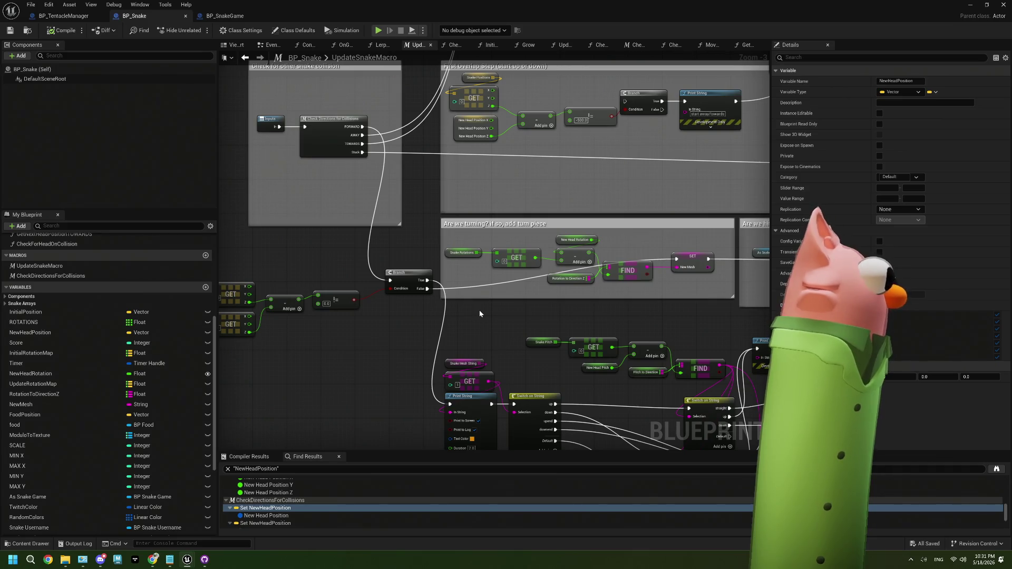
pyautogui.moveTo(479, 313)
pyautogui.mouseDown()
pyautogui.moveTo(473, 321)
pyautogui.moveTo(466, 250)
pyautogui.mouseUp()
pyautogui.scroll(2, 467, 250)
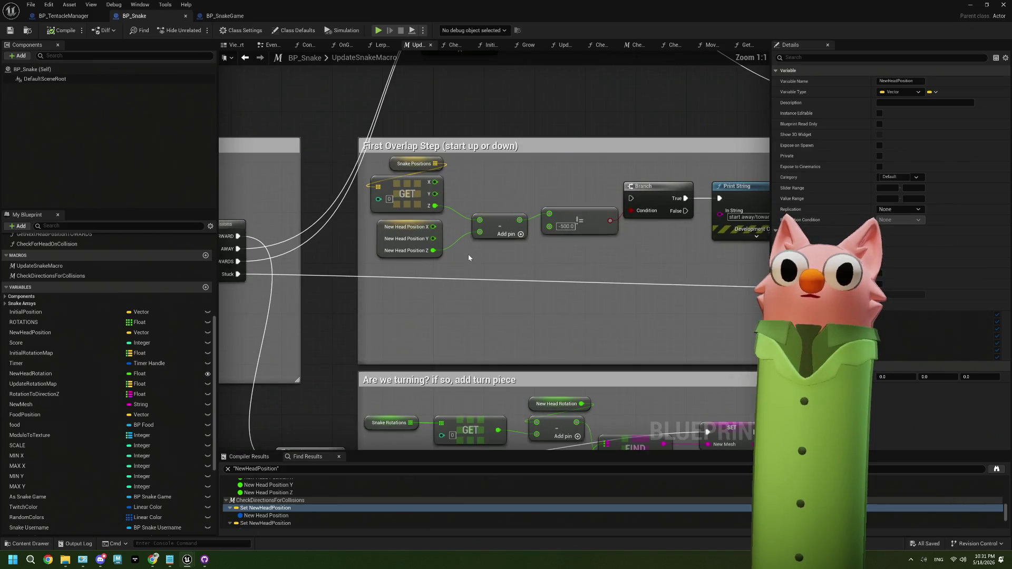
pyautogui.scroll(-3, 574, 234)
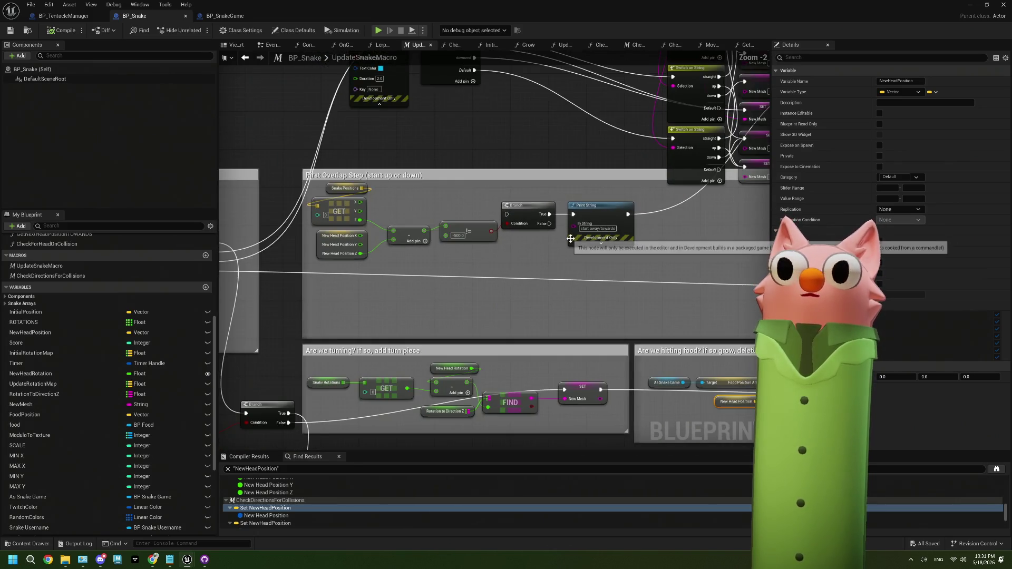
# Pan to the food-collision logic, view the whole macro, then return to BP_SnakeGame's event graph
pyautogui.moveTo(613, 269)
pyautogui.mouseDown()
pyautogui.moveTo(521, 250)
pyautogui.moveTo(568, 235)
pyautogui.moveTo(516, 130)
pyautogui.mouseUp()
pyautogui.scroll(2, 534, 261)
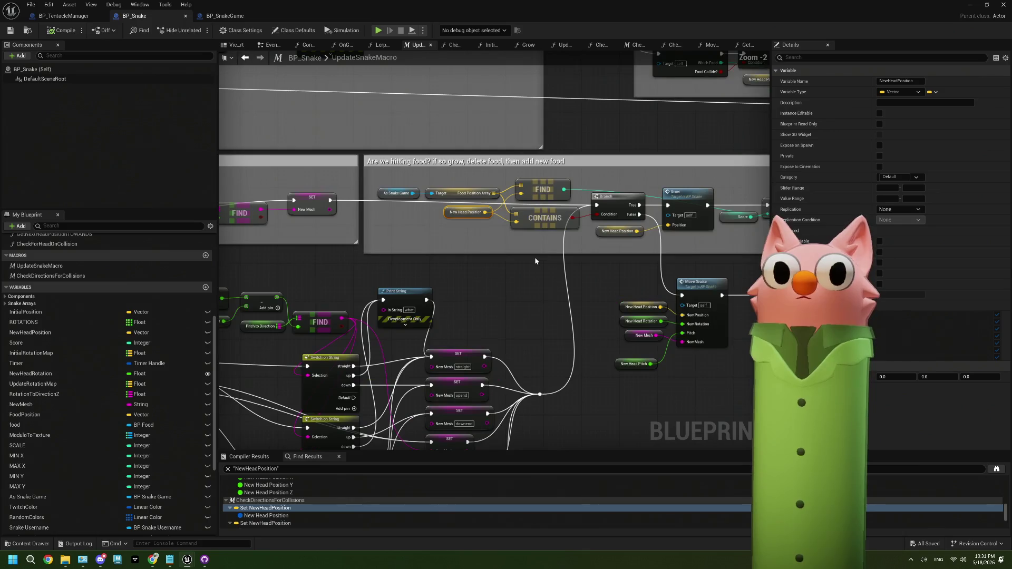
pyautogui.scroll(-2, 535, 261)
pyautogui.moveTo(395, 258); pyautogui.dragTo(516, 259)
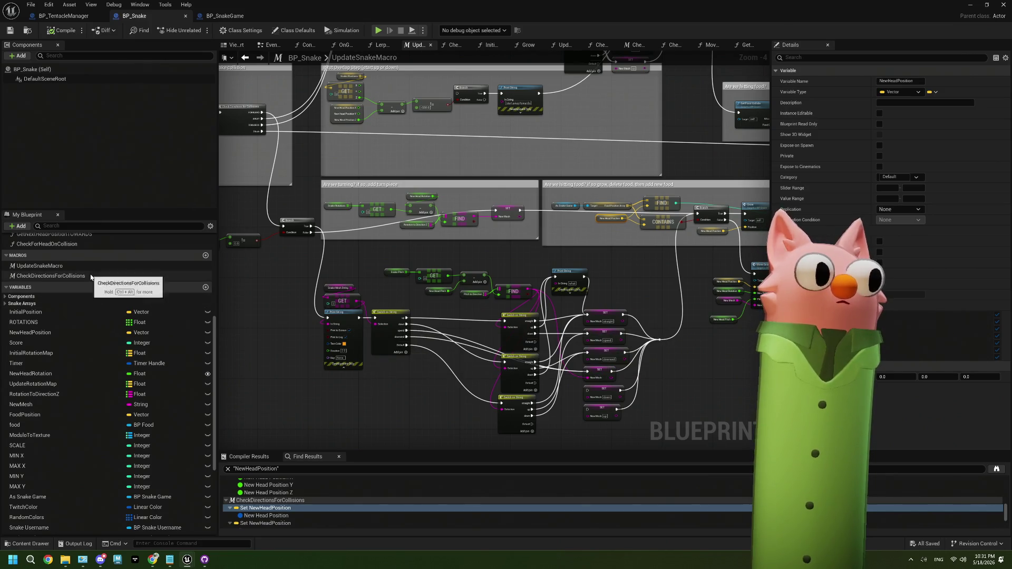
pyautogui.scroll(2, 131, 311)
pyautogui.scroll(5, 131, 308)
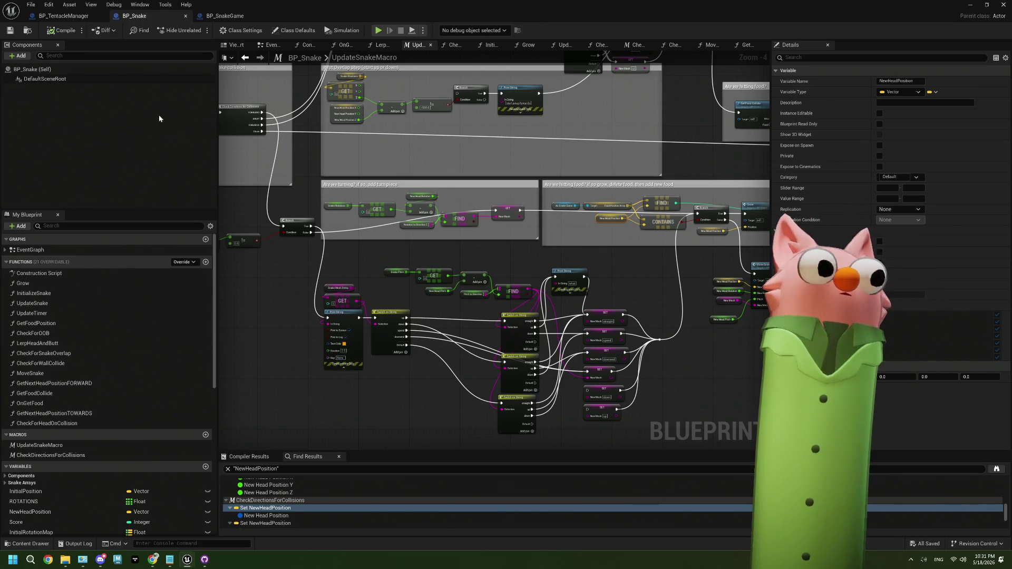
pyautogui.click(225, 16)
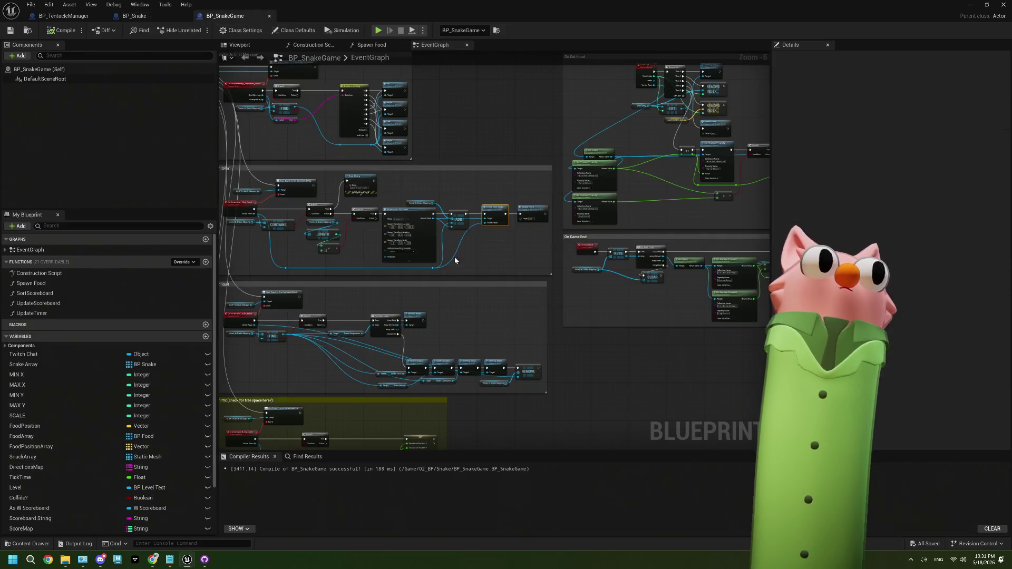
# Set the SpawnActor location's Z to 0 in BP_SnakeGame
pyautogui.scroll(2, 452, 256)
pyautogui.scroll(1, 442, 223)
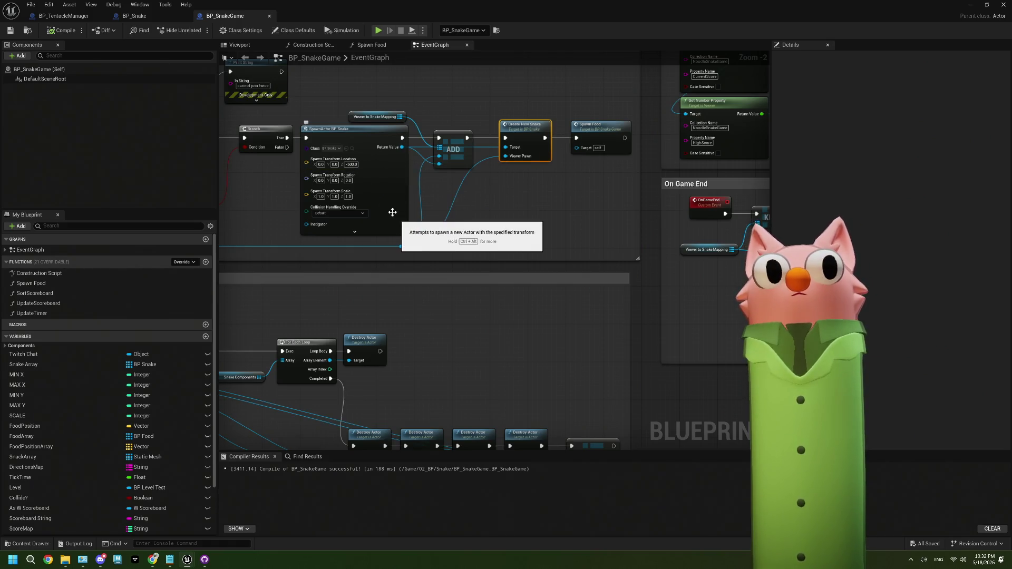
pyautogui.click(352, 164)
pyautogui.write('0')
pyautogui.press('Return')
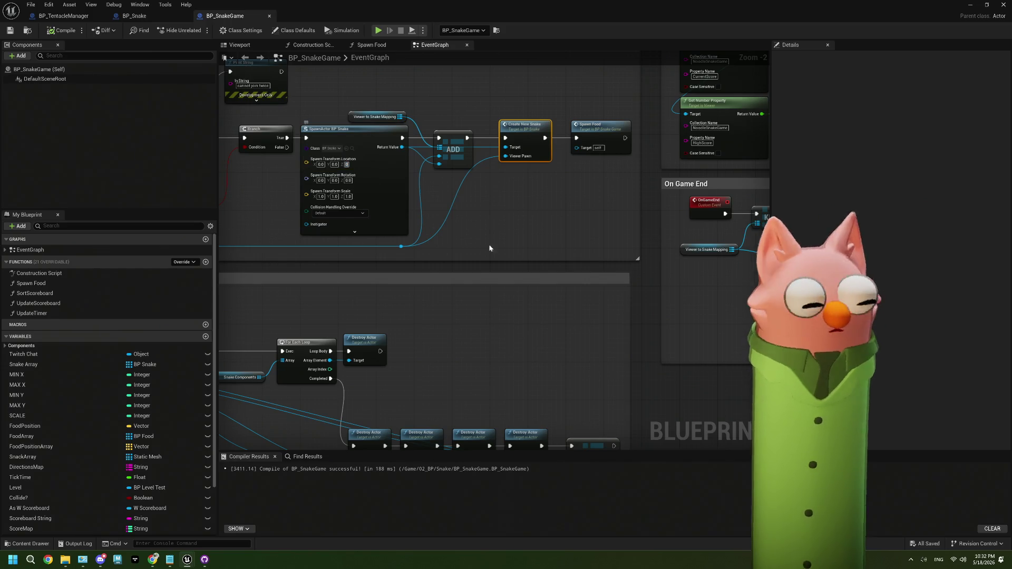
pyautogui.click(565, 270)
# Add an Attach Actor To Component node for the spawned snake with Default Scene Root as parent
pyautogui.moveTo(395, 128)
pyautogui.mouseDown()
pyautogui.moveTo(409, 135)
pyautogui.moveTo(421, 206)
pyautogui.mouseUp()
pyautogui.write('attac')
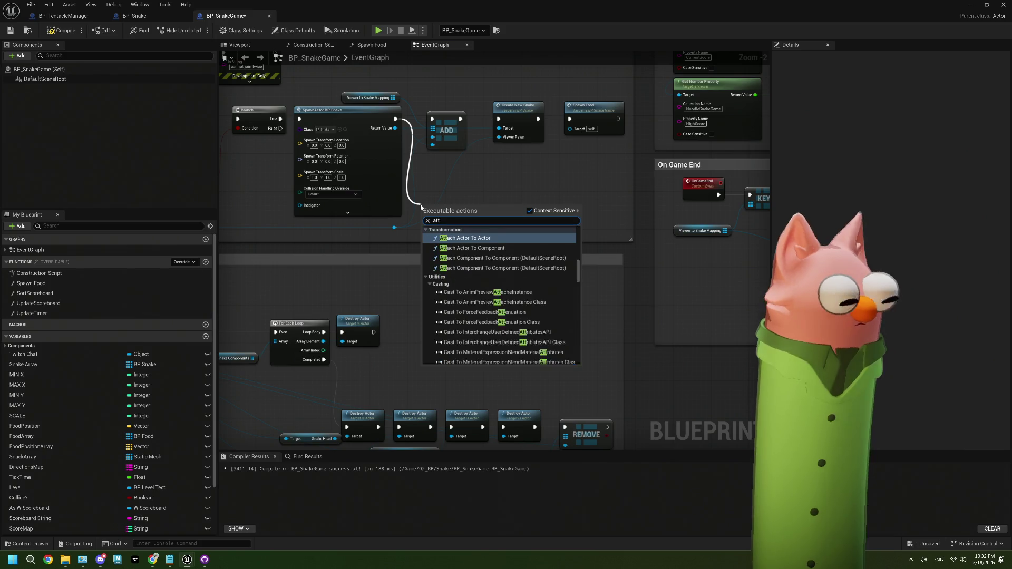
pyautogui.click(474, 248)
pyautogui.moveTo(45, 79)
pyautogui.mouseDown()
pyautogui.moveTo(296, 246)
pyautogui.moveTo(470, 234)
pyautogui.mouseUp()
pyautogui.moveTo(395, 128); pyautogui.dragTo(461, 222)
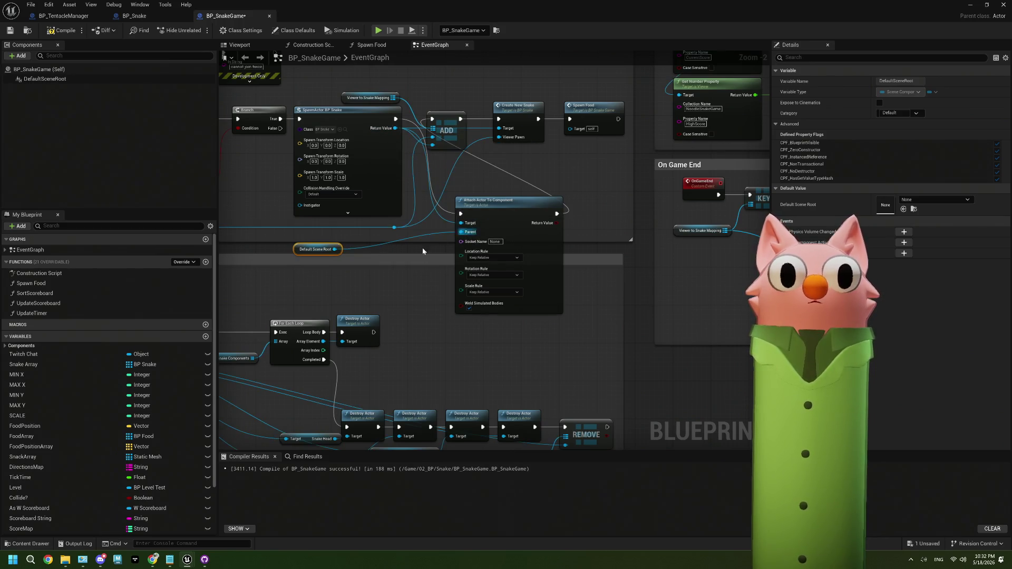
pyautogui.moveTo(327, 249); pyautogui.dragTo(402, 245)
# Set the attach node's location, rotation and scale rules all to Snap to Target
pyautogui.scroll(2, 447, 264)
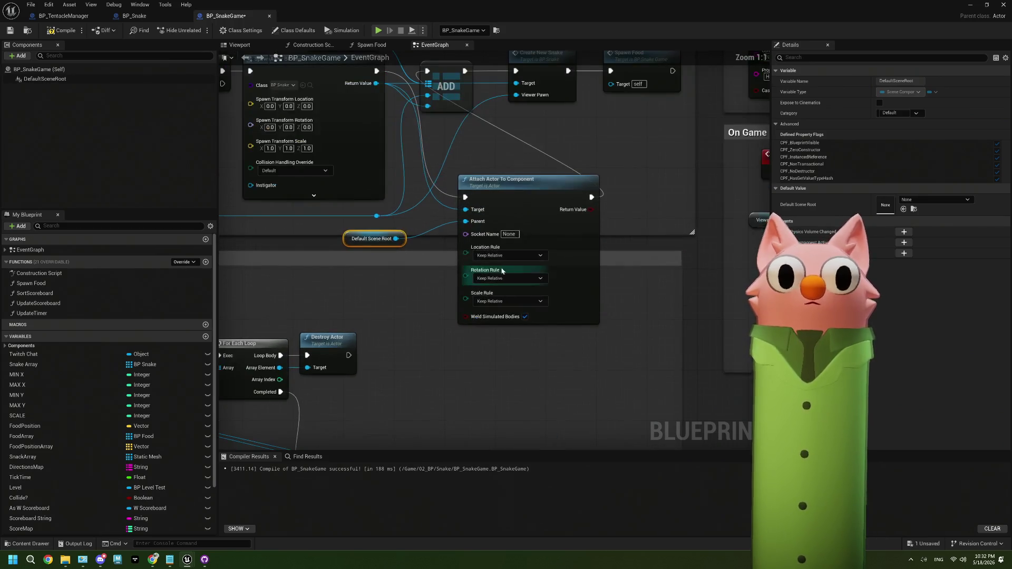
pyautogui.click(512, 257)
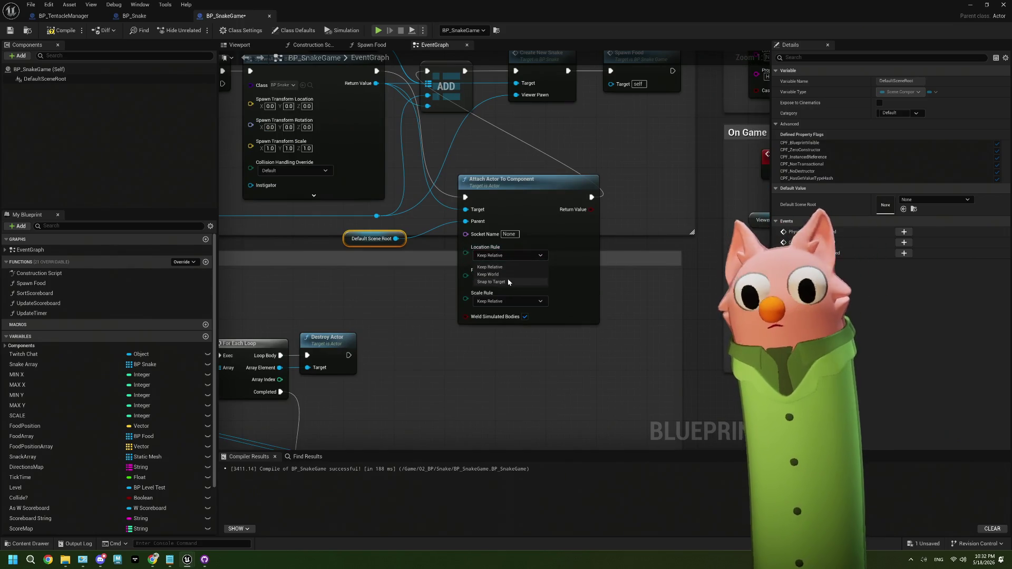
pyautogui.click(507, 280)
pyautogui.click(516, 280)
pyautogui.click(491, 305)
pyautogui.click(508, 301)
pyautogui.click(509, 328)
pyautogui.click(689, 327)
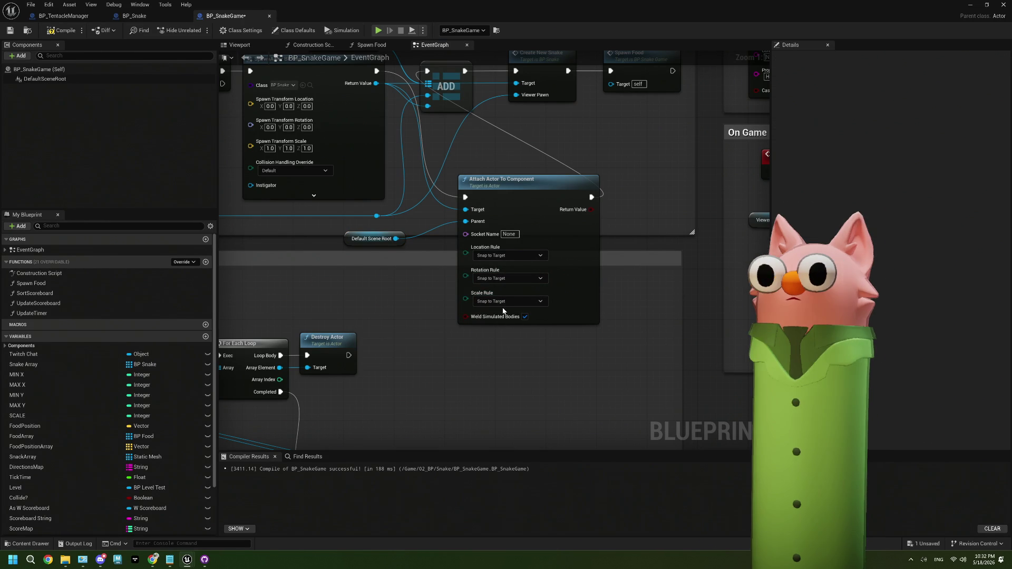
pyautogui.moveTo(390, 243); pyautogui.dragTo(410, 243)
# Compile BP_SnakeGame and close the editor to return to the level
pyautogui.click(60, 31)
pyautogui.scroll(-7, 418, 258)
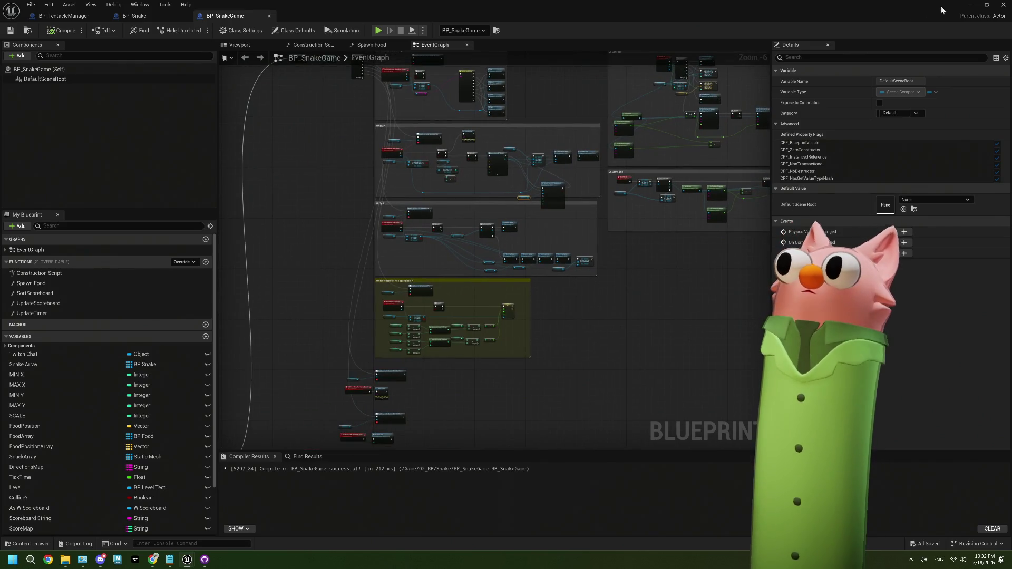
pyautogui.click(981, 4)
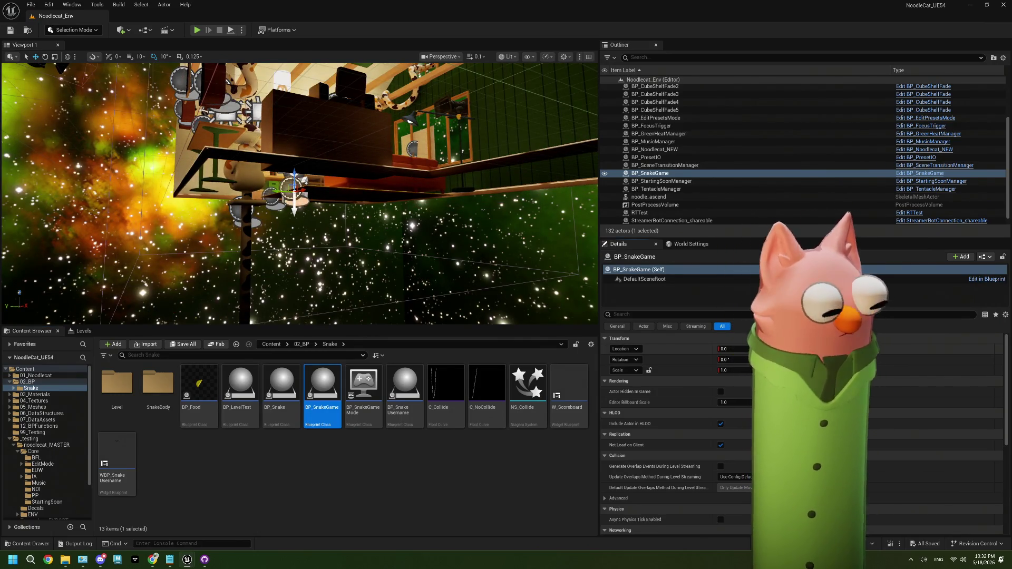
# Drag the BP_SnakeGame actor slightly down among the stars, focus on it, and save Noodlecat_Env
pyautogui.moveTo(294, 191); pyautogui.dragTo(294, 202)
pyautogui.press('f')
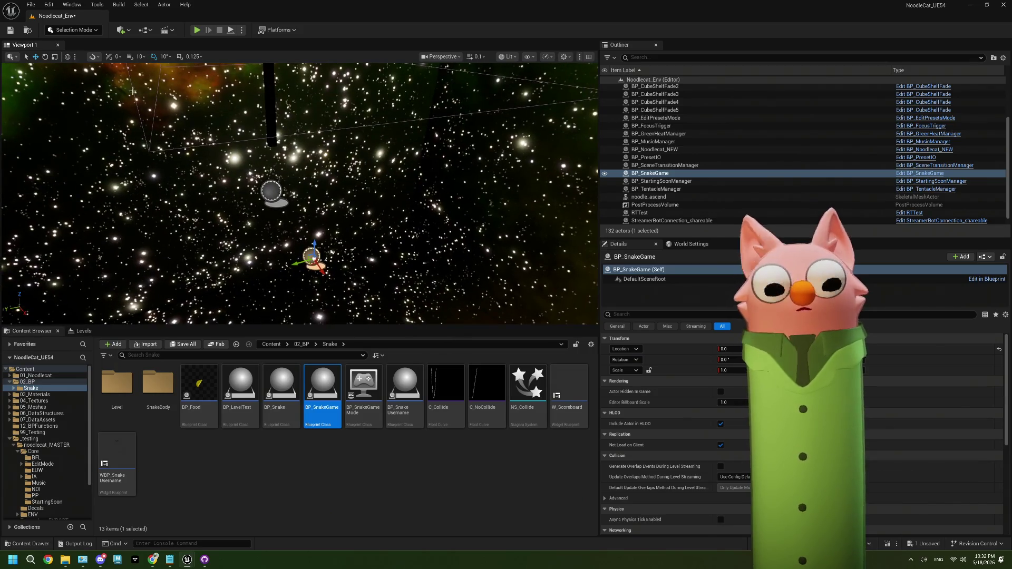
pyautogui.click(10, 30)
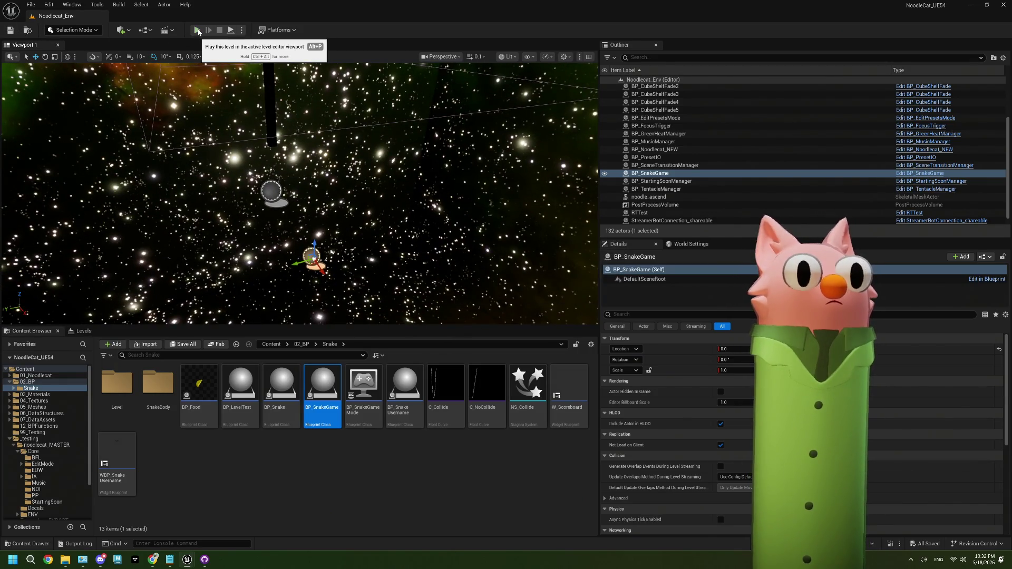
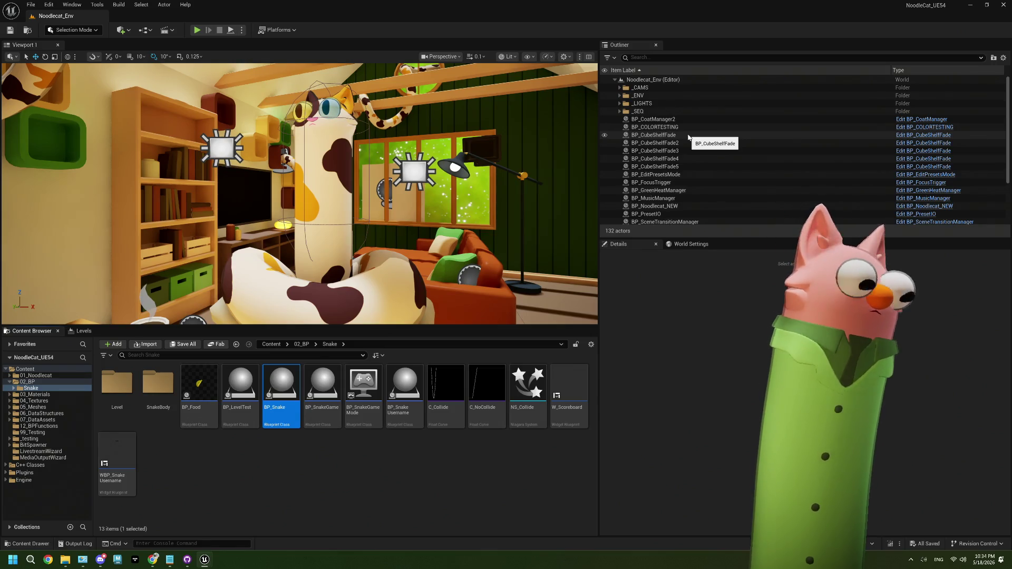
# Select BP_SnakeGame in the Outliner and frame the viewport on it
pyautogui.scroll(-5, 688, 138)
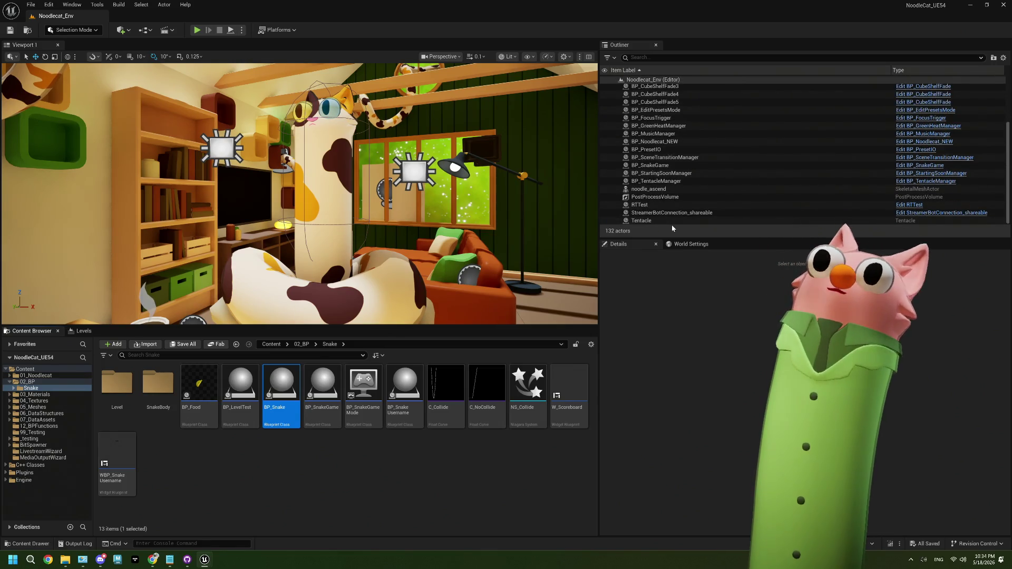
pyautogui.scroll(2, 684, 195)
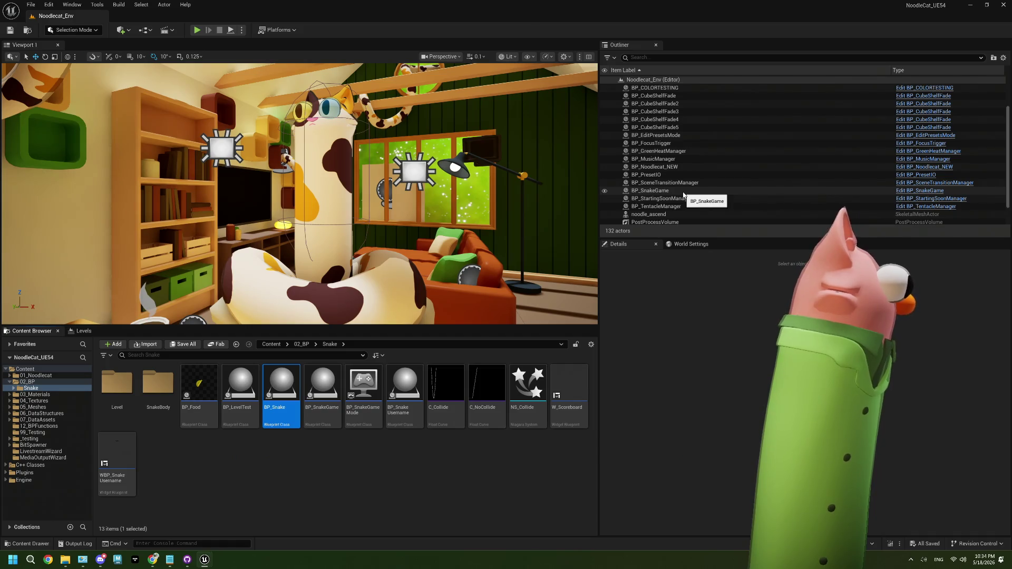
pyautogui.scroll(-2, 684, 195)
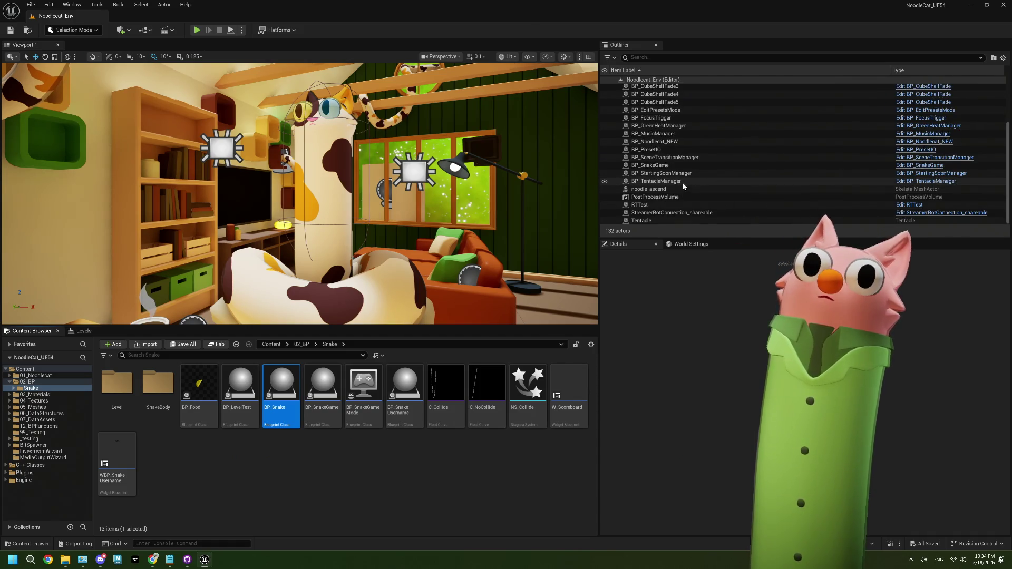
pyautogui.scroll(5, 683, 185)
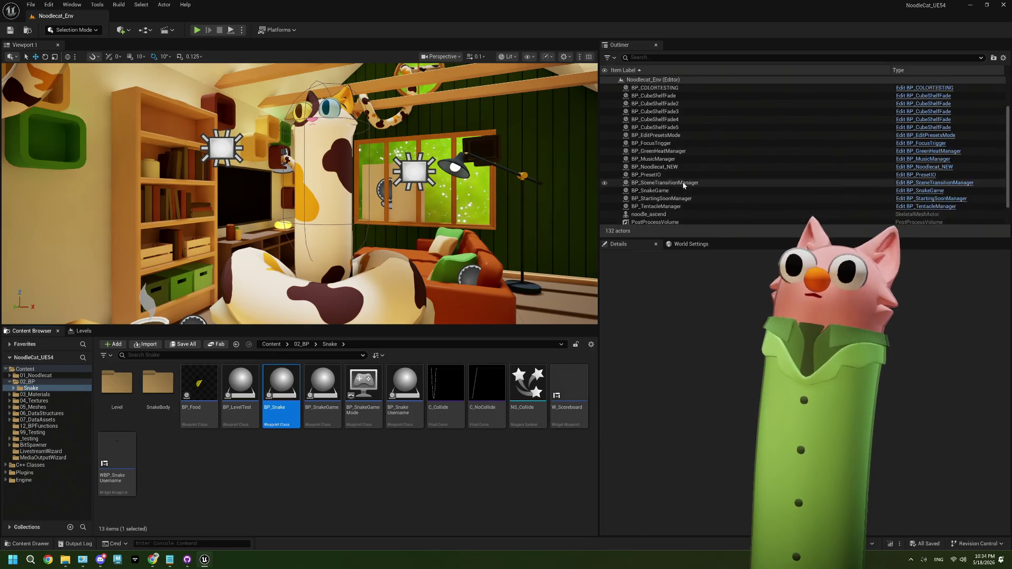
pyautogui.scroll(-5, 683, 184)
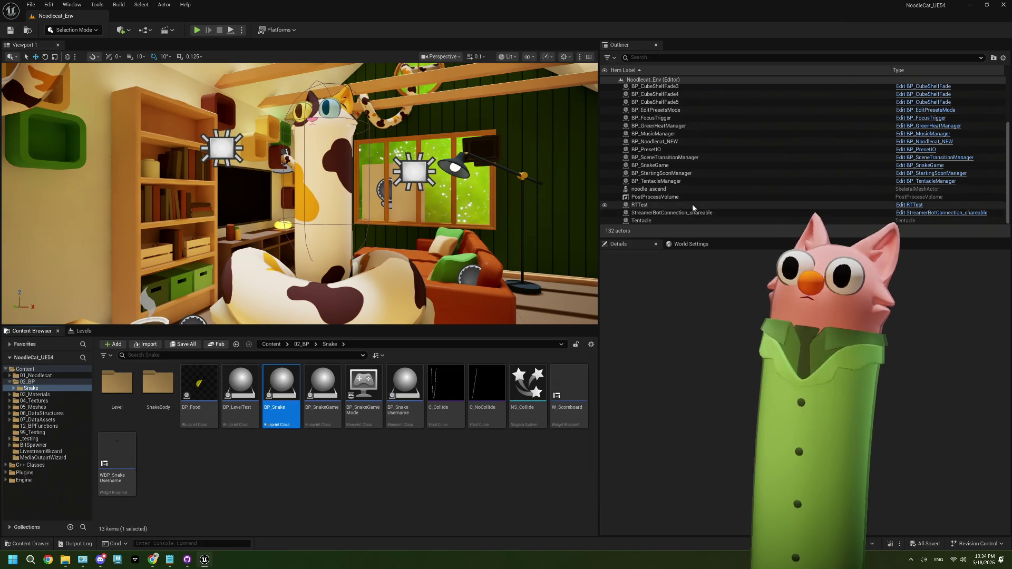
pyautogui.scroll(3, 681, 163)
pyautogui.scroll(-3, 682, 163)
pyautogui.click(664, 165)
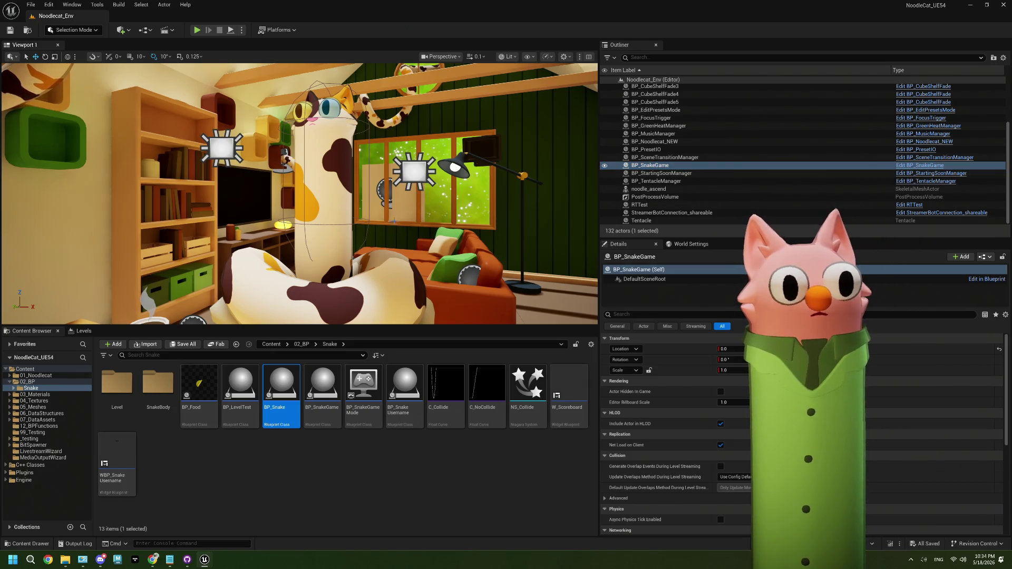
pyautogui.press('f')
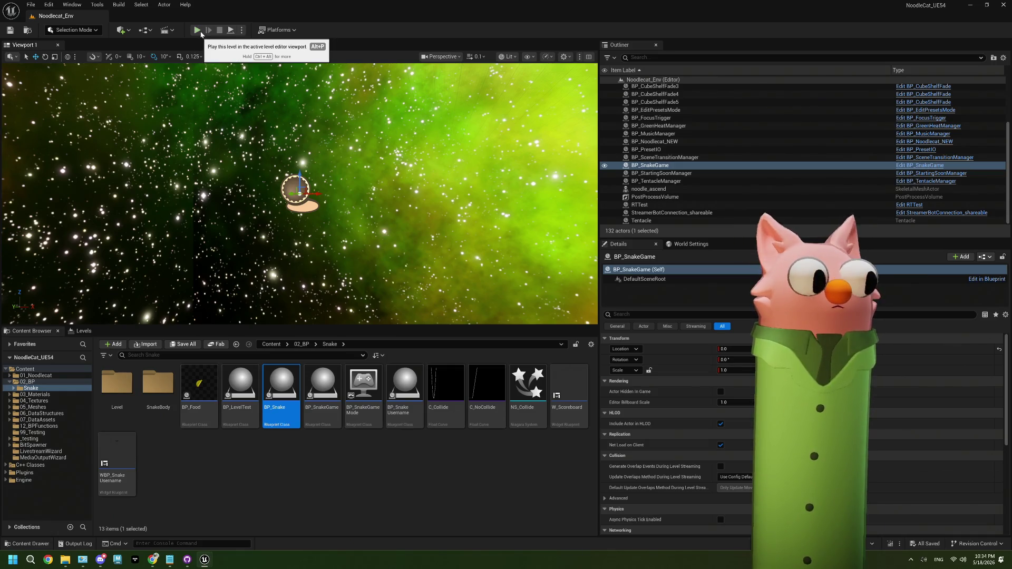
# Play the level despite compile errors, then stop, dismiss the error log and clear the selection
pyautogui.click(197, 30)
pyautogui.click(587, 292)
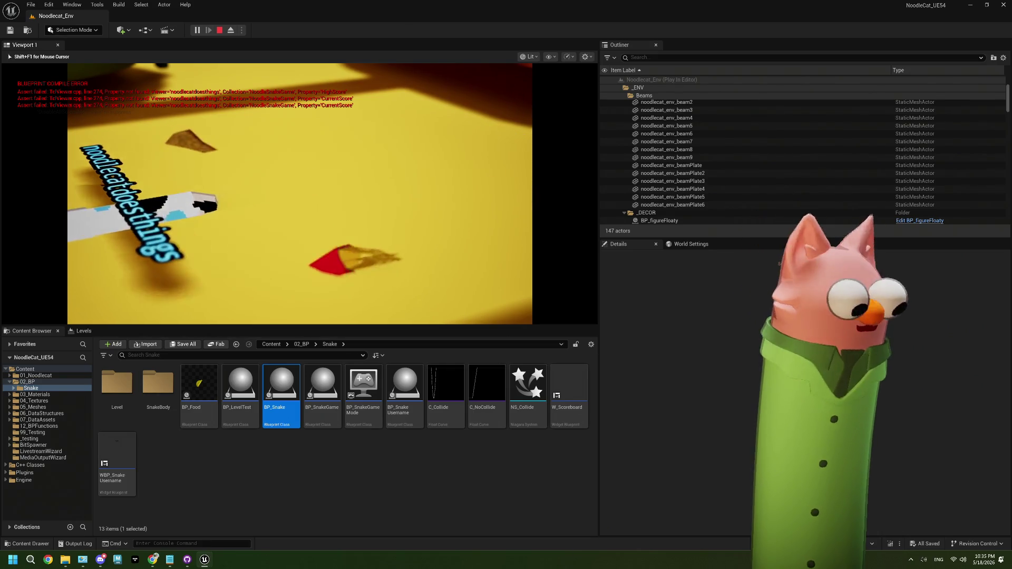
pyautogui.press('Escape')
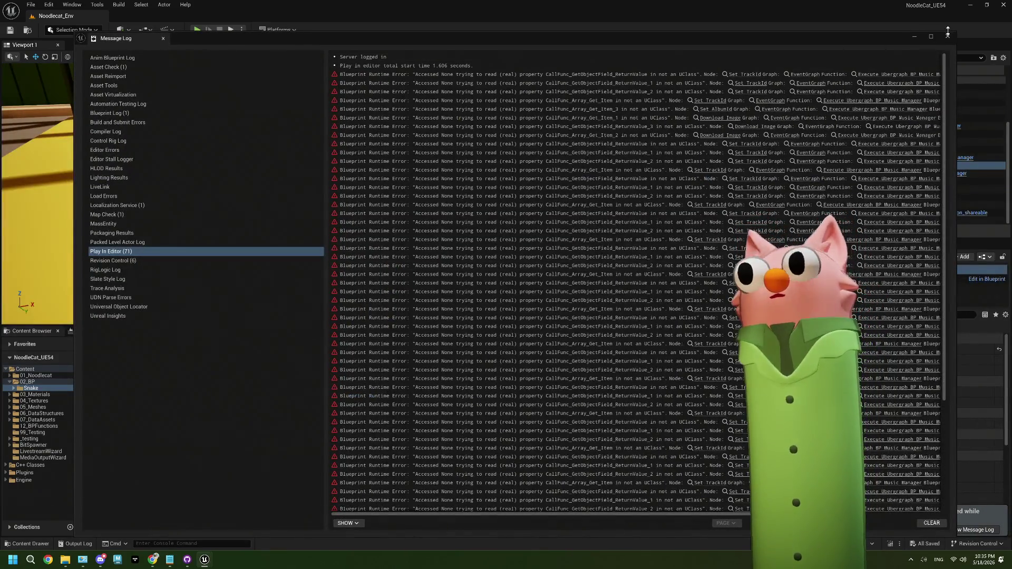
pyautogui.hotkey('alt', 'F4')
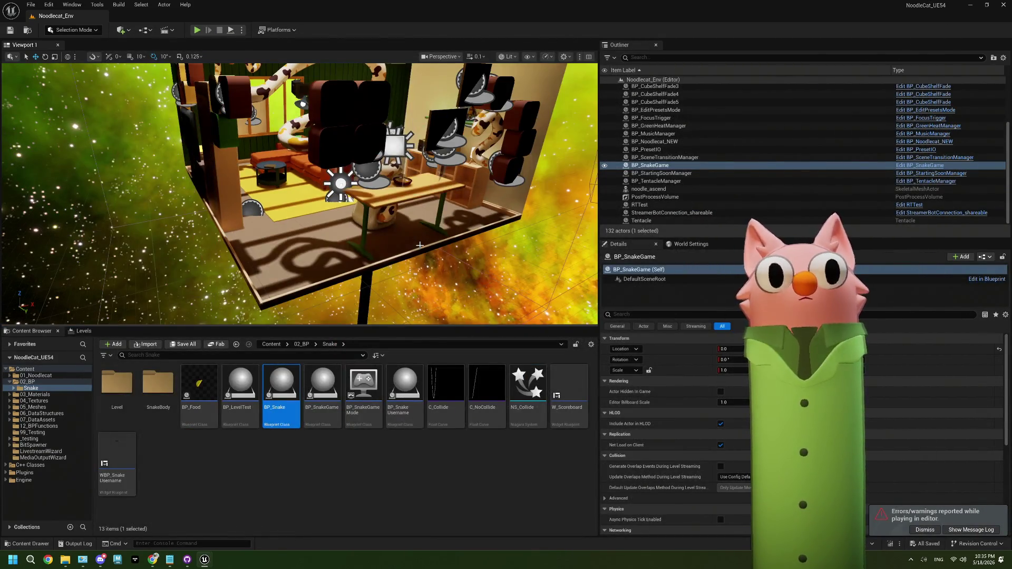
pyautogui.click(305, 452)
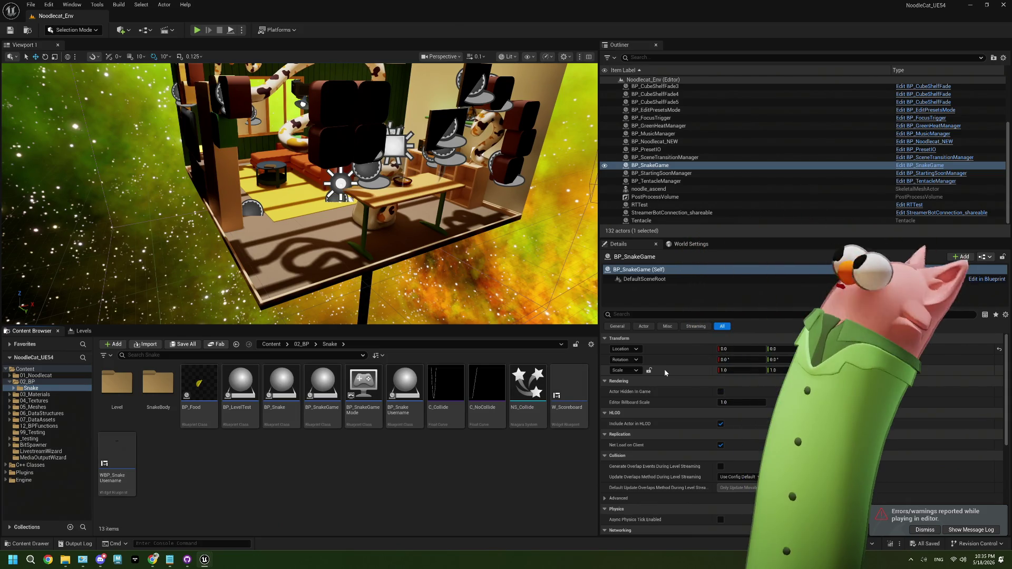
# Open BP_SnakeGame and add an Attach Actor To Component node after SpawnActor BP Snake
pyautogui.doubleClick(311, 396)
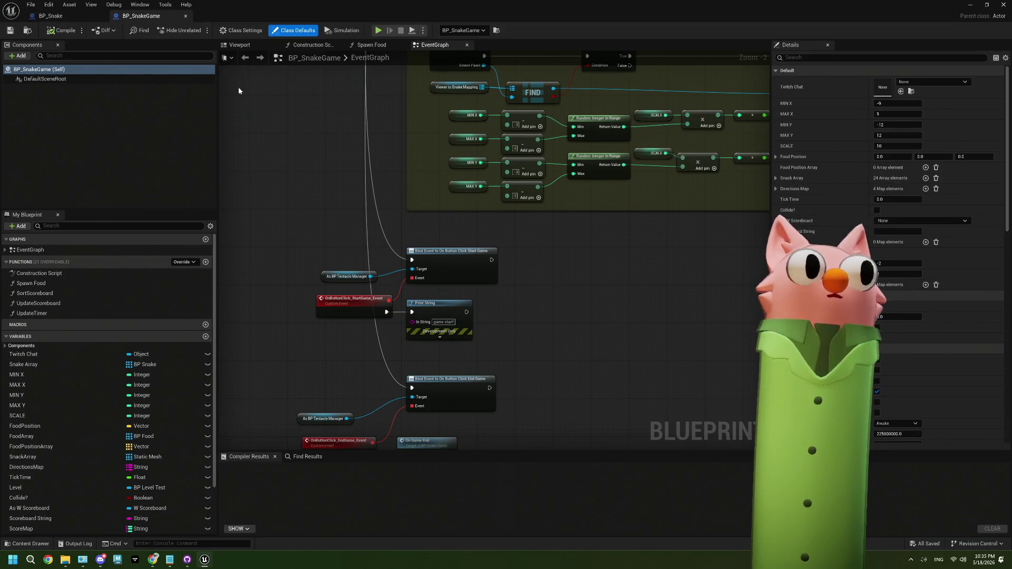
pyautogui.scroll(-4, 614, 260)
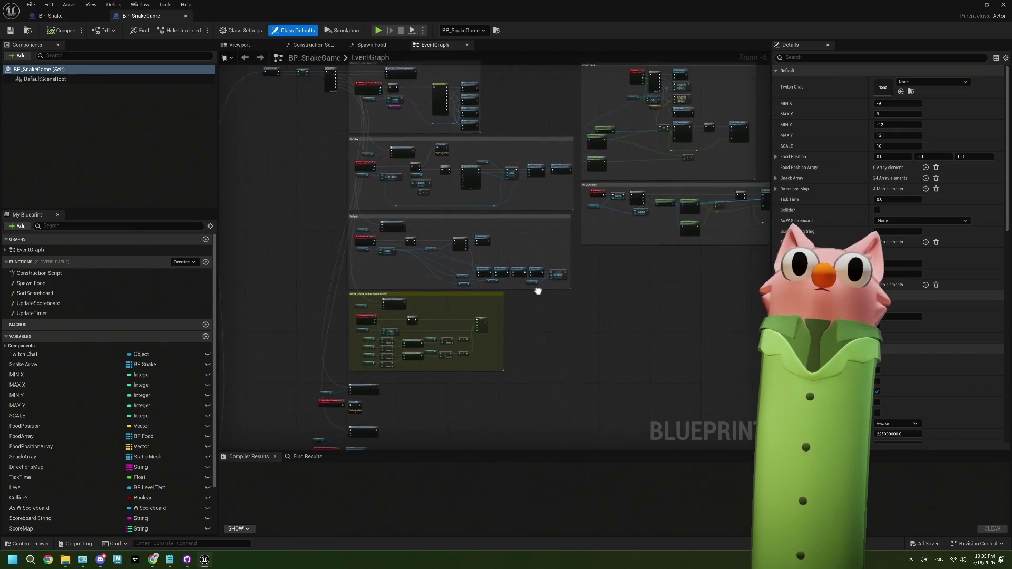
pyautogui.moveTo(539, 290); pyautogui.dragTo(524, 321)
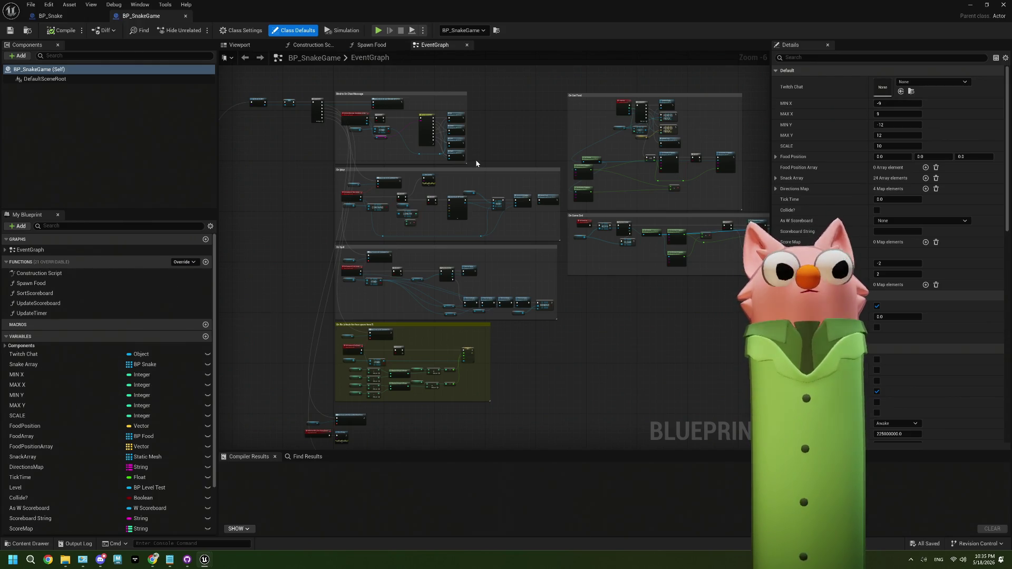
pyautogui.moveTo(451, 198)
pyautogui.mouseDown()
pyautogui.moveTo(530, 271)
pyautogui.moveTo(618, 233)
pyautogui.moveTo(461, 225)
pyautogui.moveTo(458, 240)
pyautogui.moveTo(445, 228)
pyautogui.mouseUp()
pyautogui.scroll(5, 545, 232)
pyautogui.moveTo(383, 133); pyautogui.dragTo(433, 284)
pyautogui.write('attach')
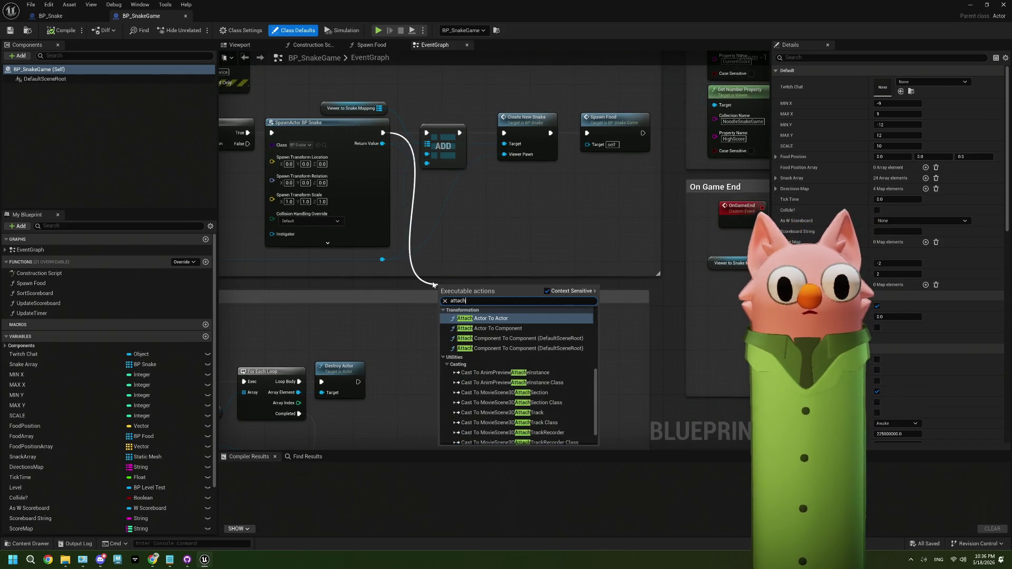
pyautogui.press('Down')
pyautogui.press('Return')
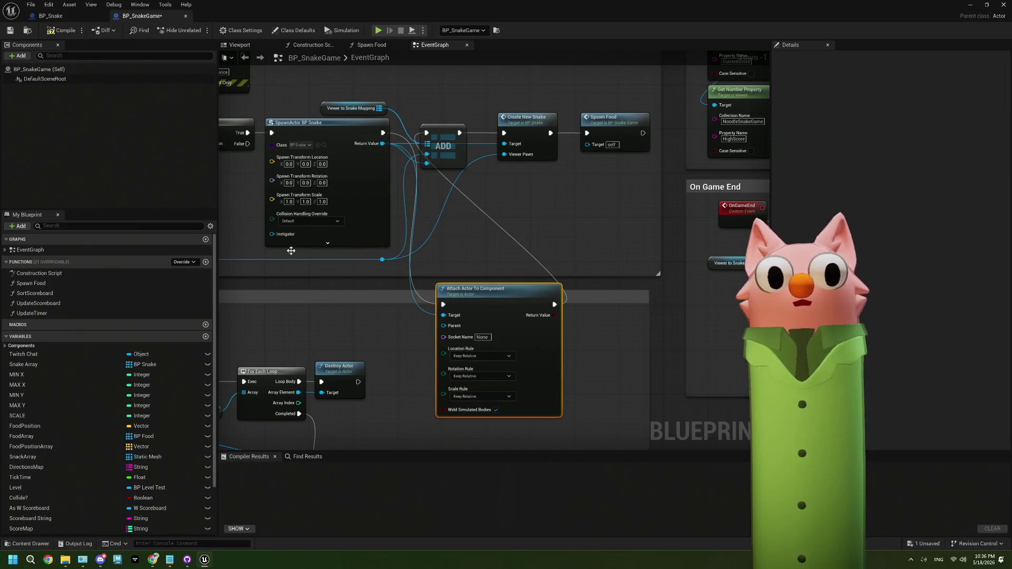
# Make DefaultSceneRoot the attach parent with Snap to Target location and rotation rules, then compile and save
pyautogui.click(45, 79)
pyautogui.moveTo(192, 203)
pyautogui.mouseDown()
pyautogui.moveTo(359, 331)
pyautogui.moveTo(443, 325)
pyautogui.mouseUp()
pyautogui.click(480, 356)
pyautogui.click(468, 382)
pyautogui.click(480, 376)
pyautogui.click(482, 403)
pyautogui.click(481, 397)
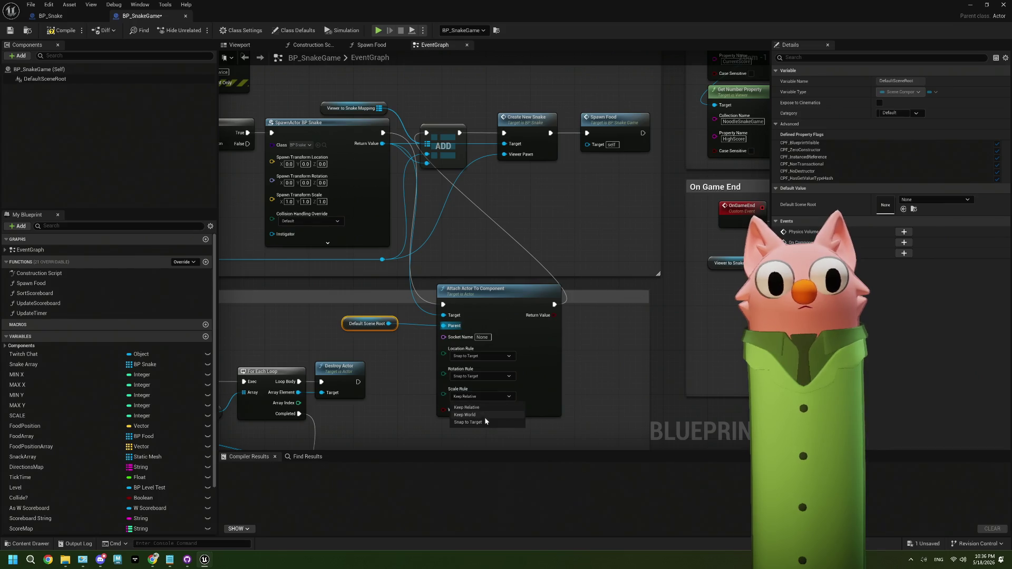
pyautogui.click(10, 30)
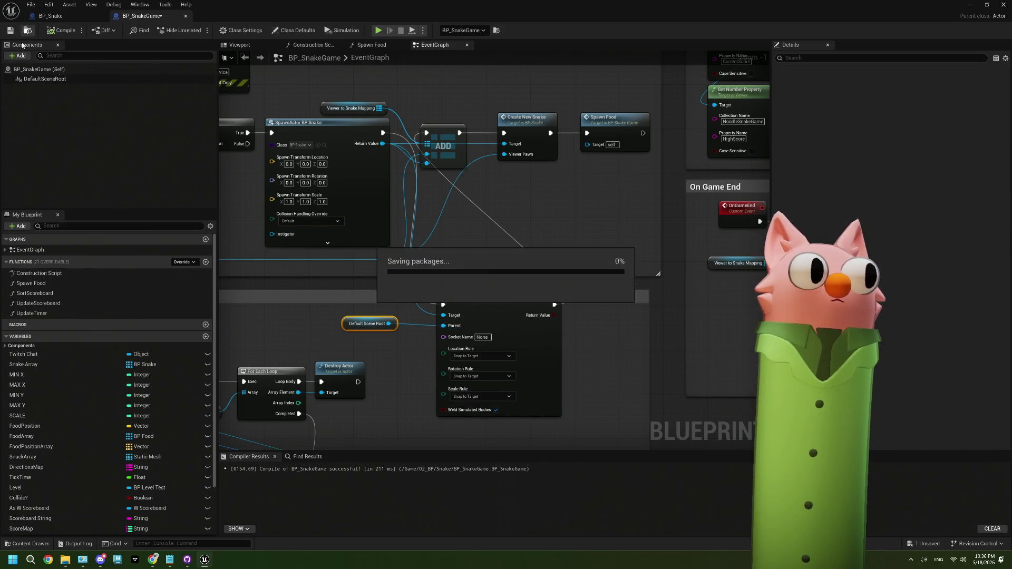
# Set the level spawn Z location to -500, compile and save, and close the blueprint
pyautogui.scroll(-4, 446, 281)
pyautogui.scroll(5, 303, 325)
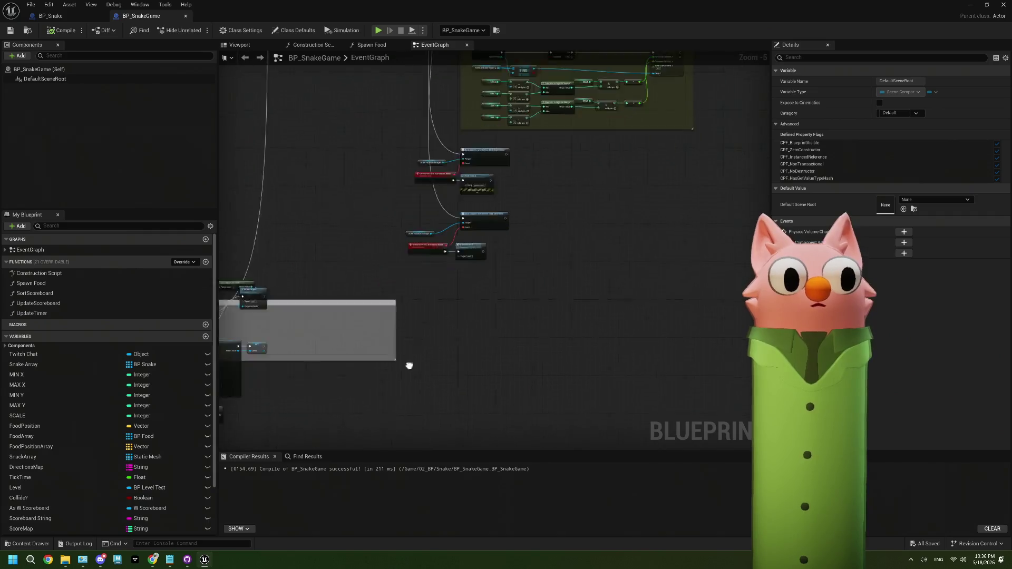
pyautogui.moveTo(344, 281); pyautogui.dragTo(405, 276)
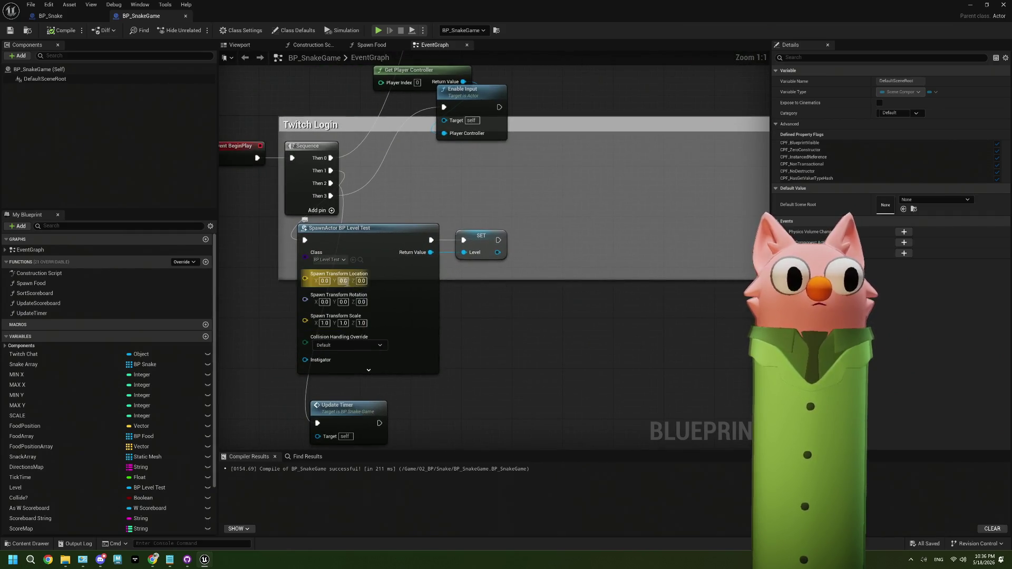
pyautogui.write('500')
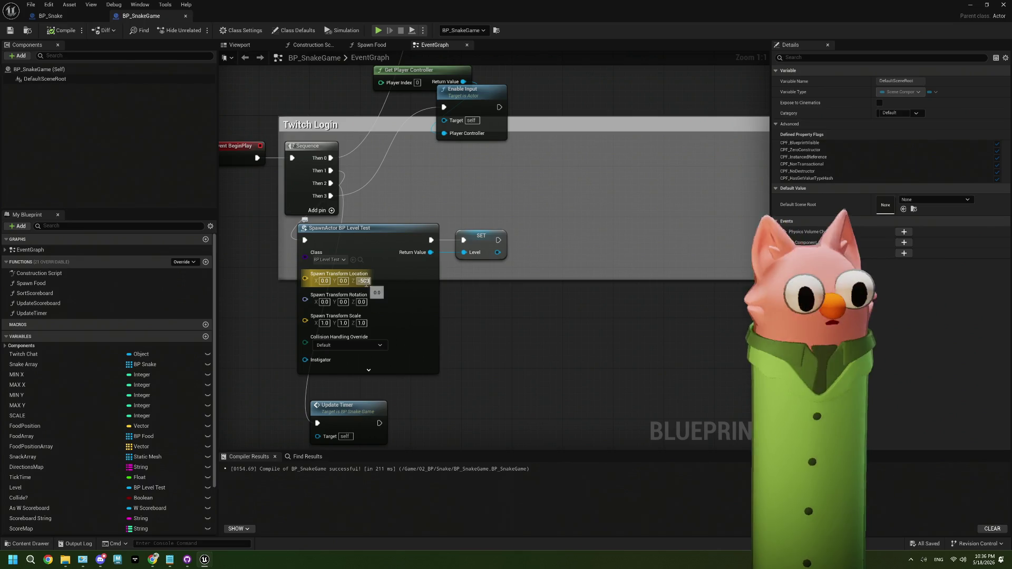
pyautogui.press('Return')
pyautogui.click(60, 30)
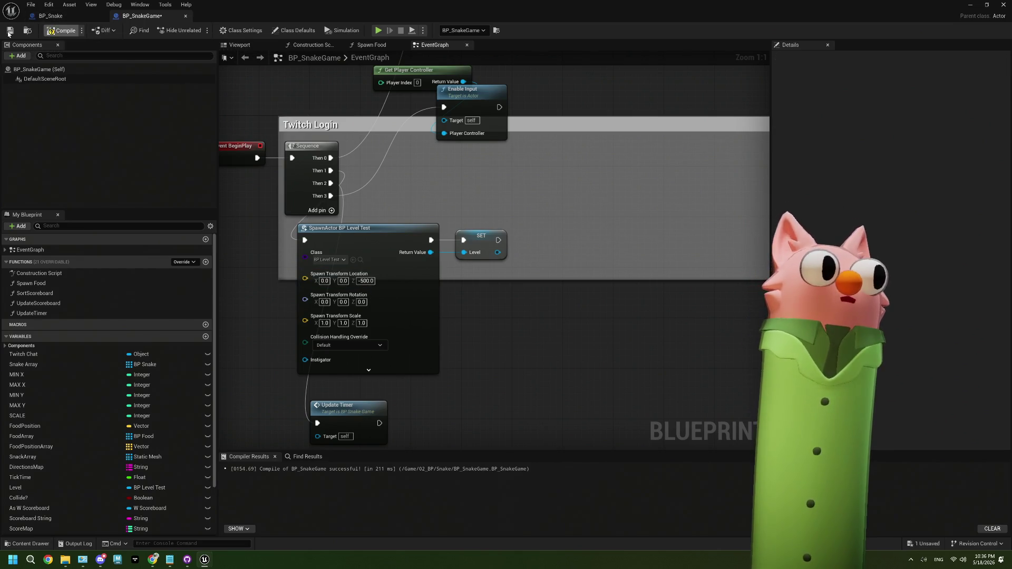
pyautogui.click(972, 5)
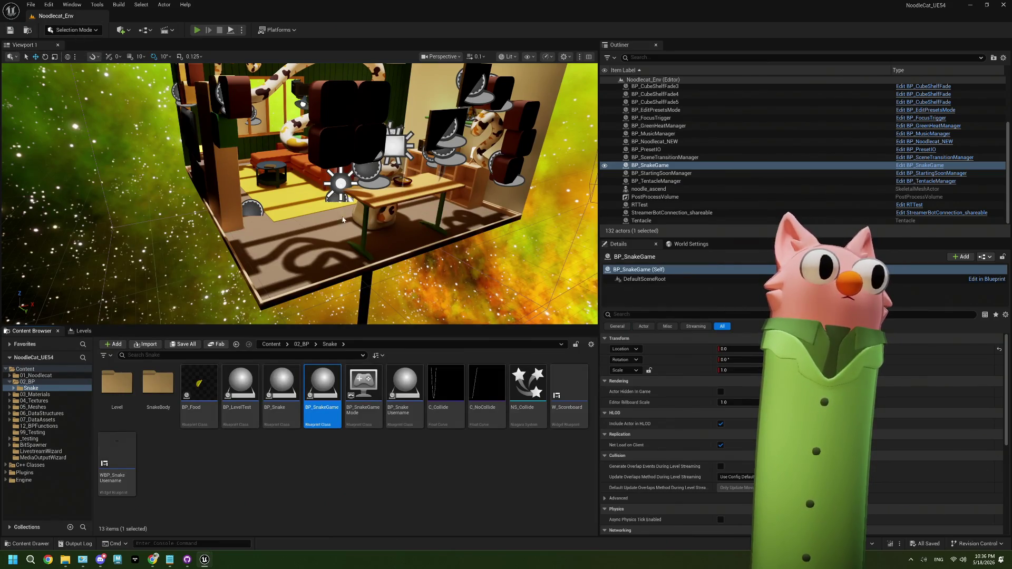
# Play-test the current level, stop it, and close the runtime error log
pyautogui.hotkey('alt', 'p')
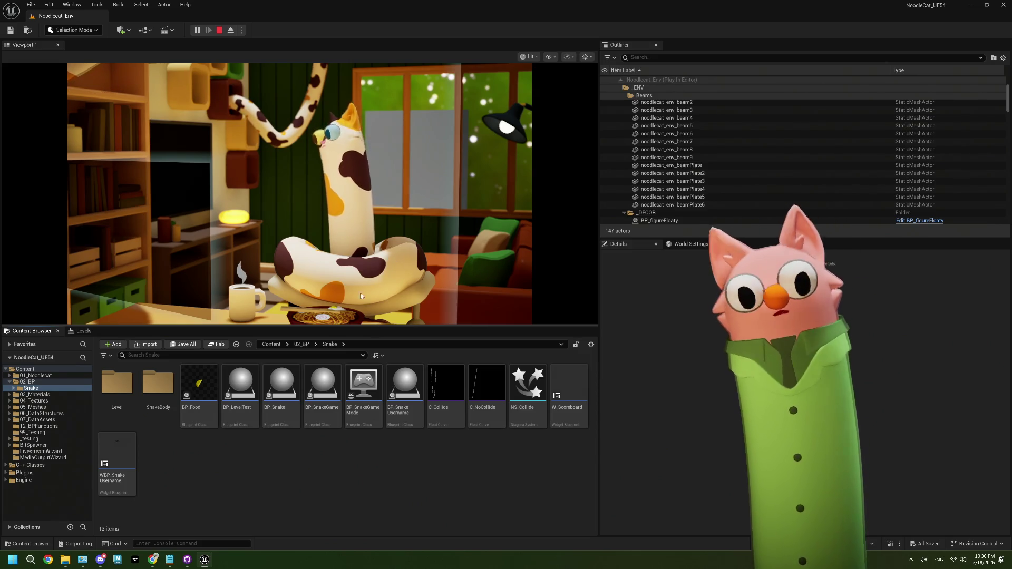
pyautogui.click(365, 304)
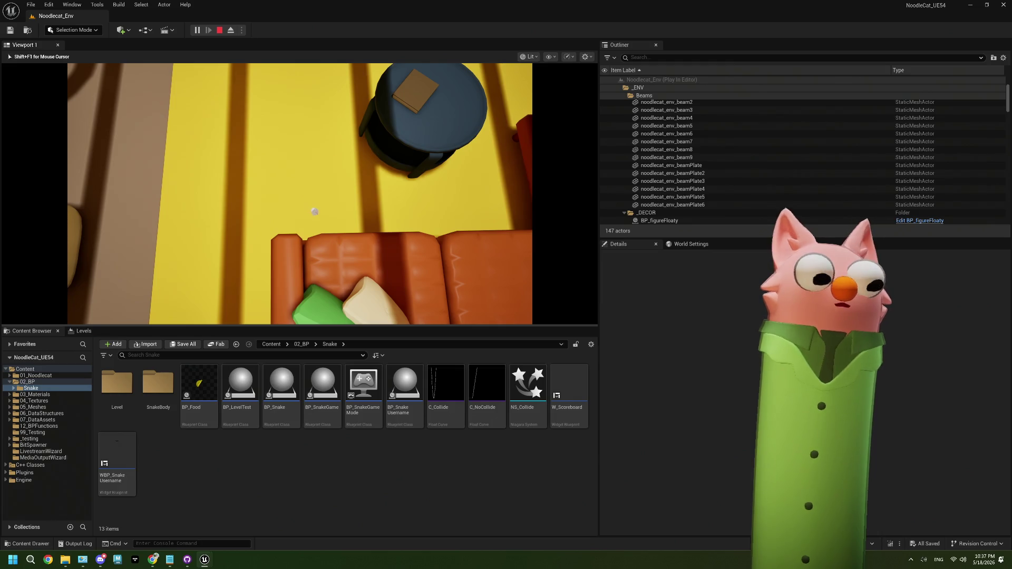
pyautogui.press('Escape')
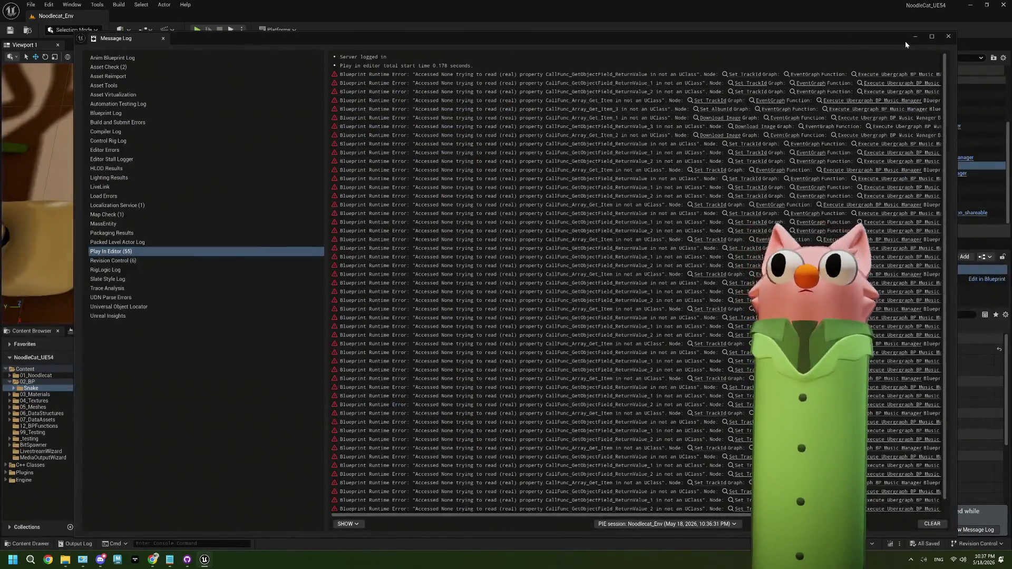
pyautogui.click(948, 38)
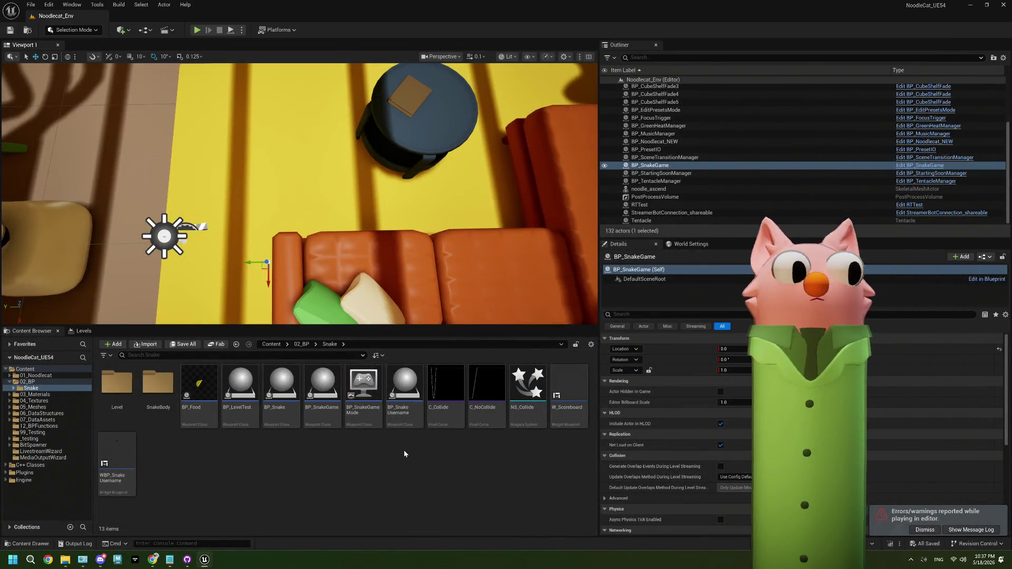
# Open and play-test Noodlecat_TESTING, close the error log, then select BP_Snake.uasset in GitHub Desktop
pyautogui.click(272, 344)
pyautogui.doubleClick(354, 460)
pyautogui.scroll(5, 406, 236)
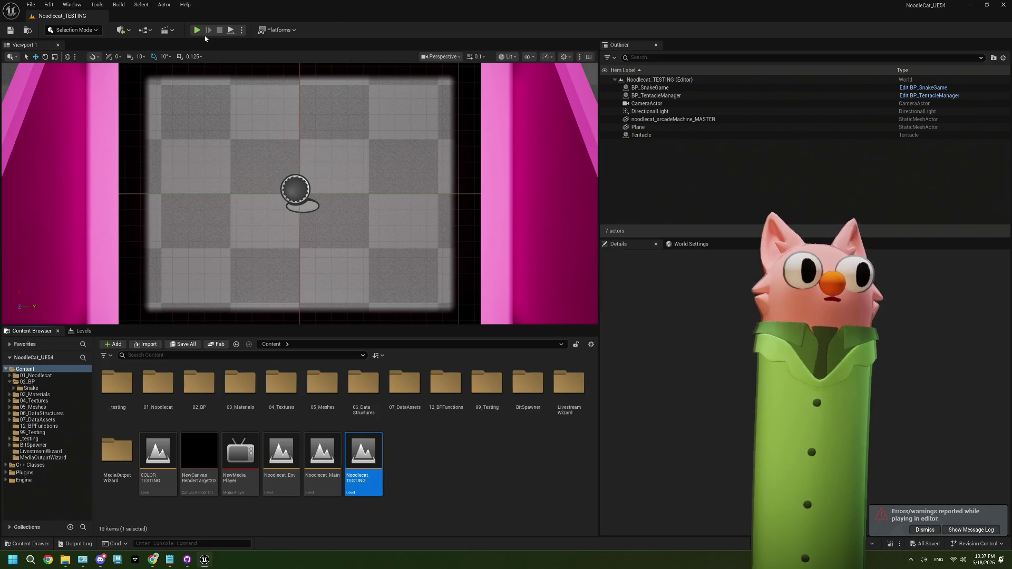
pyautogui.click(199, 31)
pyautogui.click(484, 459)
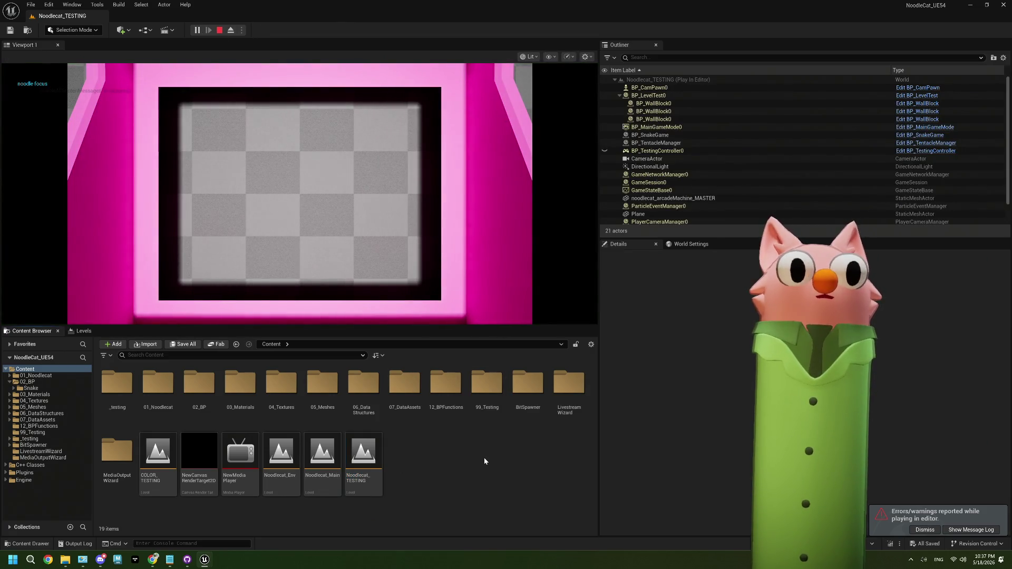
pyautogui.click(218, 30)
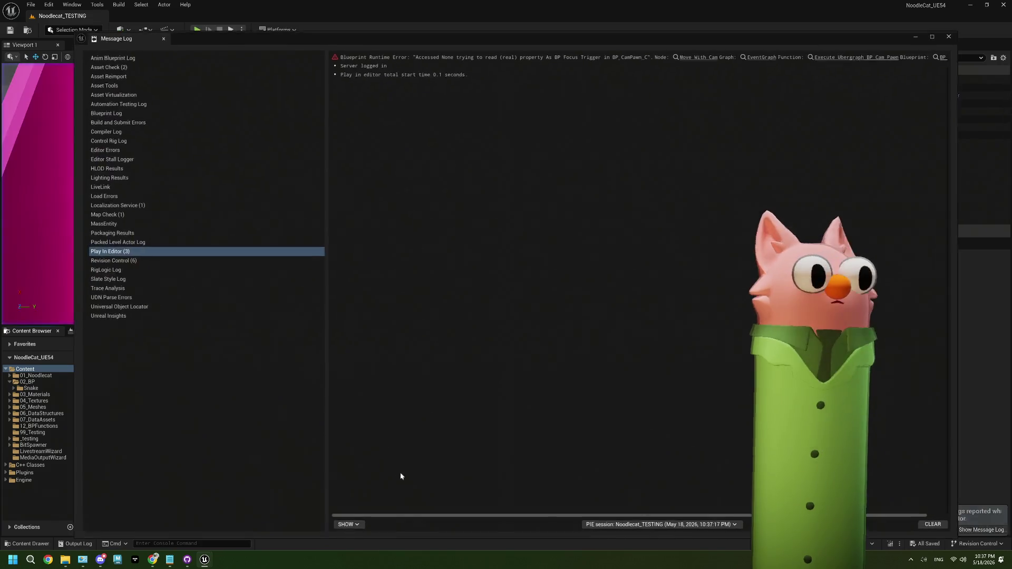
pyautogui.click(947, 36)
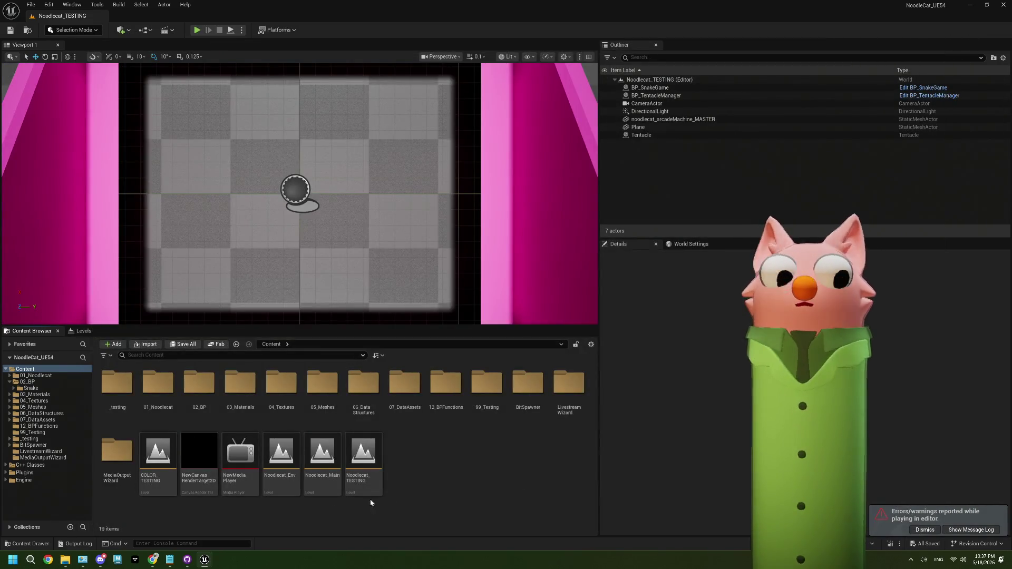
pyautogui.click(187, 560)
pyautogui.click(157, 75)
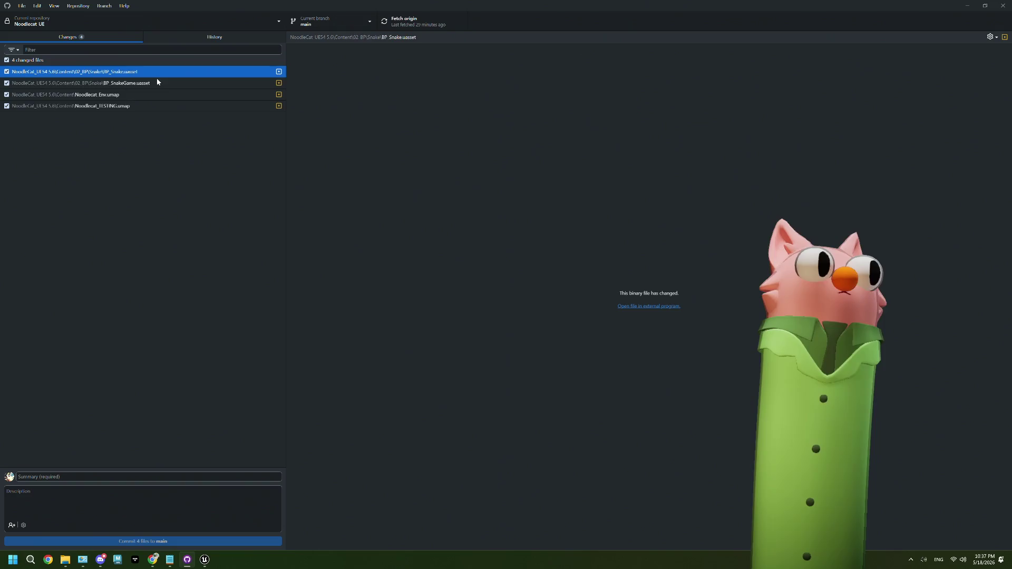
# Add BP_SnakeGame.uasset to the selection, permanently discard both files' changes, and minimize GitHub Desktop
pyautogui.keyDown('shift'); pyautogui.click(157, 80); pyautogui.keyUp('shift')
pyautogui.rightClick(157, 80)
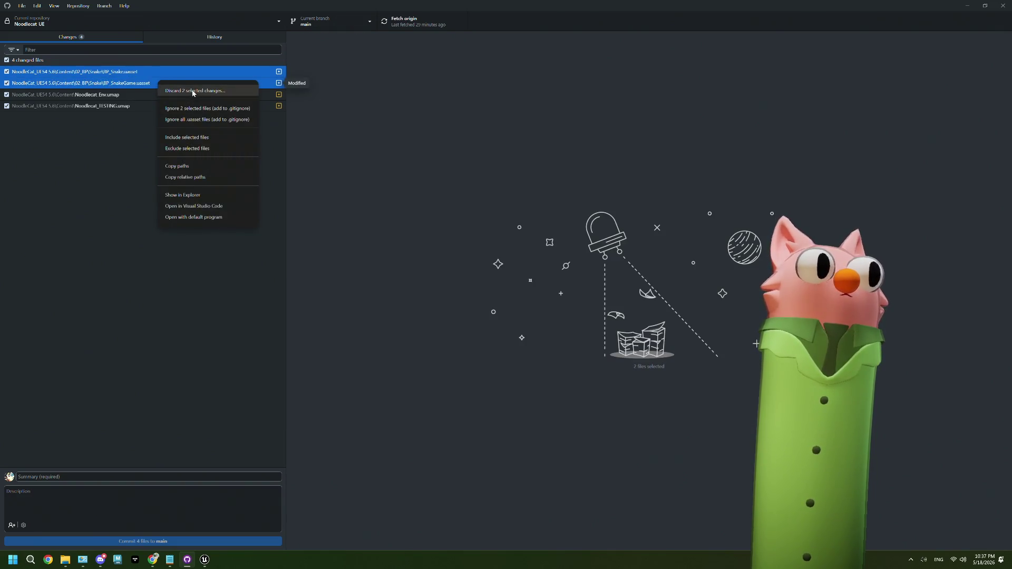
pyautogui.click(192, 91)
pyautogui.click(514, 314)
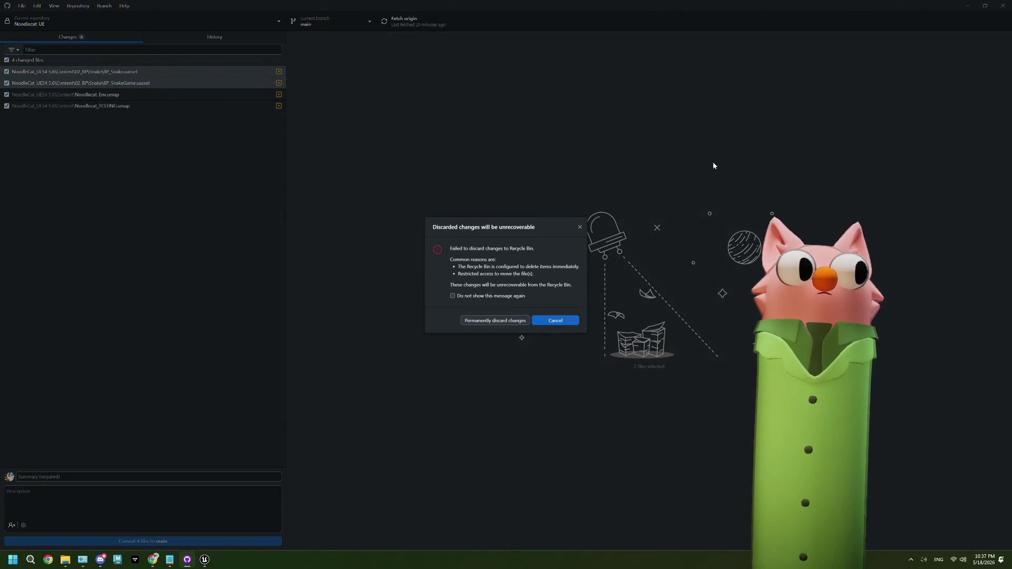
pyautogui.click(498, 322)
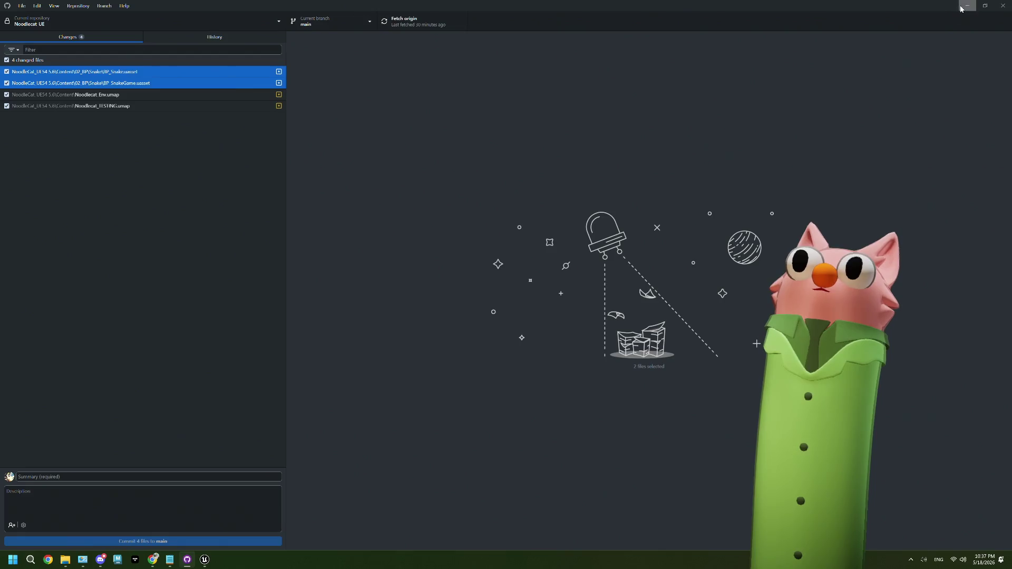
pyautogui.click(961, 7)
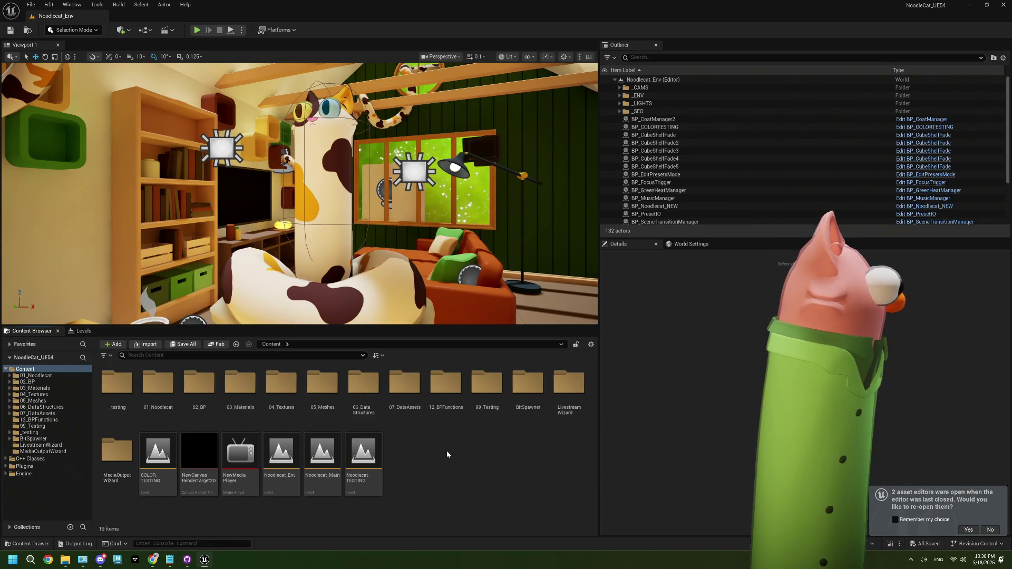
# After the editor restarts, select a level asset in the Content Browser
pyautogui.click(293, 461)
# Open Noodlecat_TESTING, play it in editor despite compile errors, then close the message log
pyautogui.doubleClick(292, 461)
pyautogui.doubleClick(357, 463)
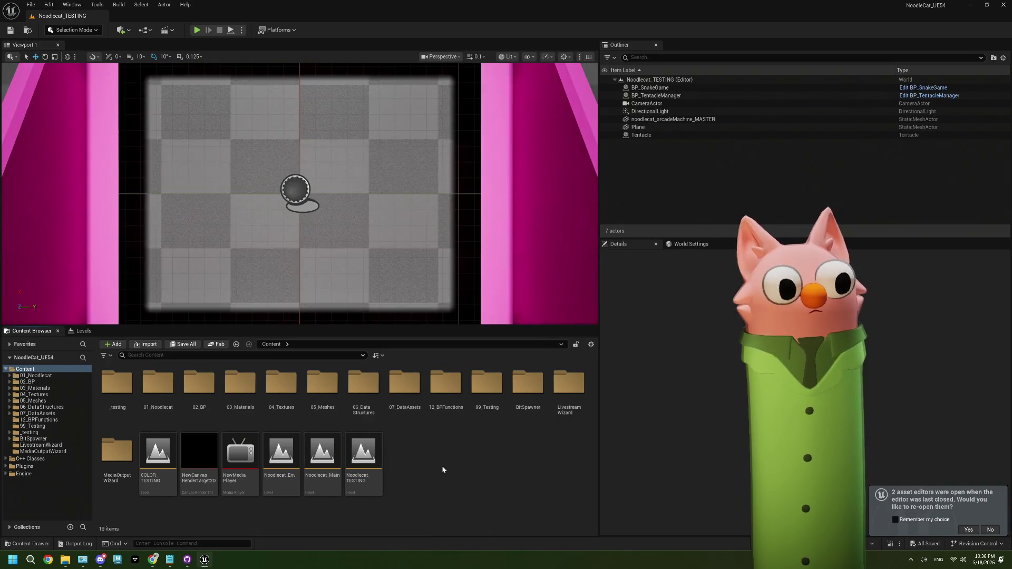
pyautogui.click(197, 30)
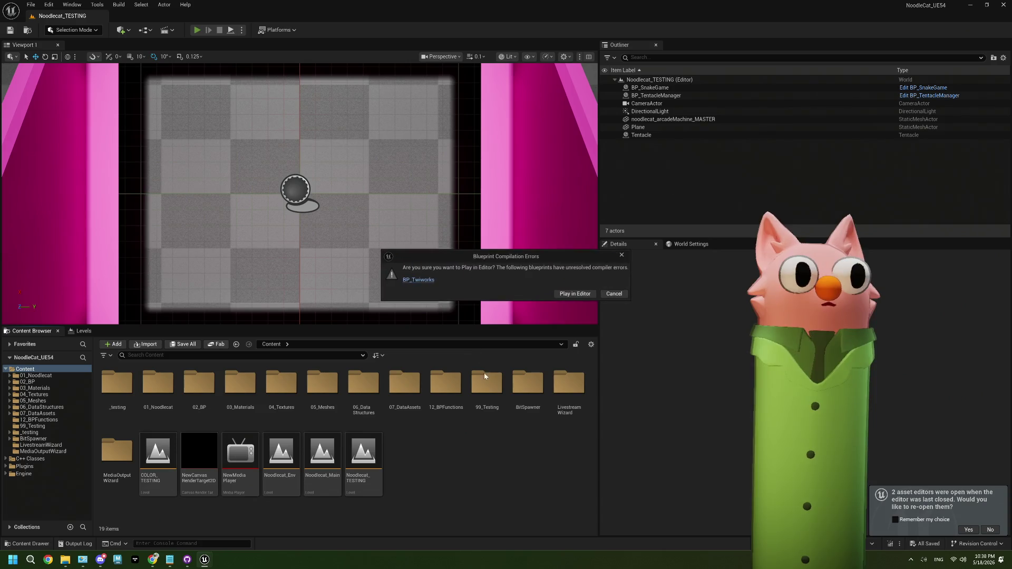
pyautogui.click(574, 294)
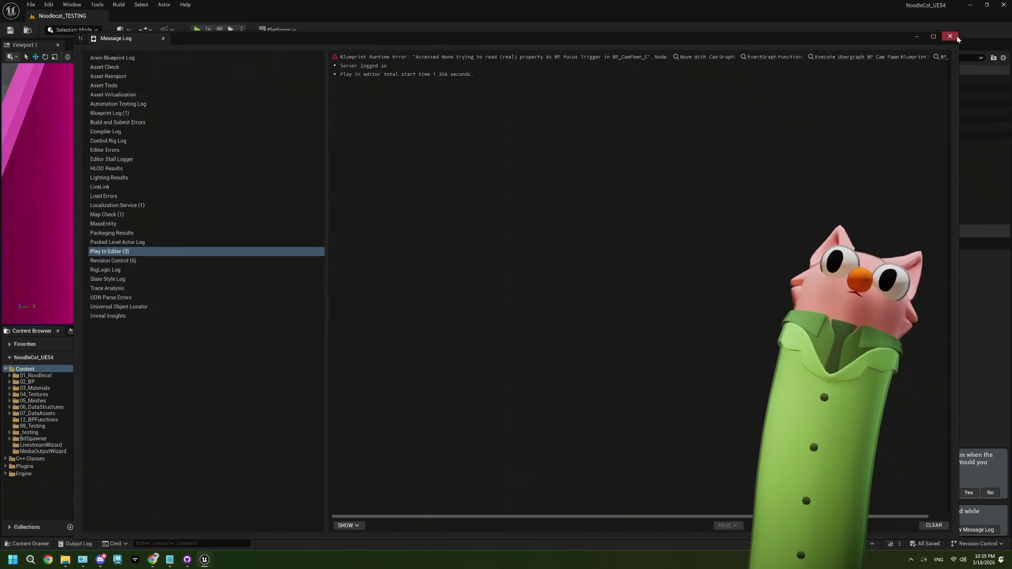
pyautogui.click(950, 36)
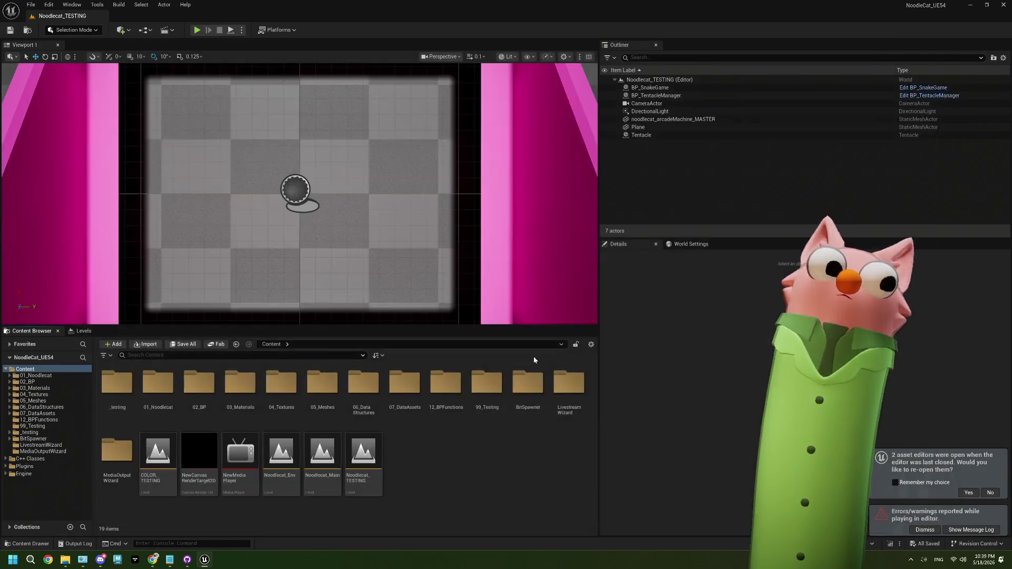
# Load Noodlecat_Env from the Content Browser, then edit BP_SnakeGame from the Outliner
pyautogui.click(314, 448)
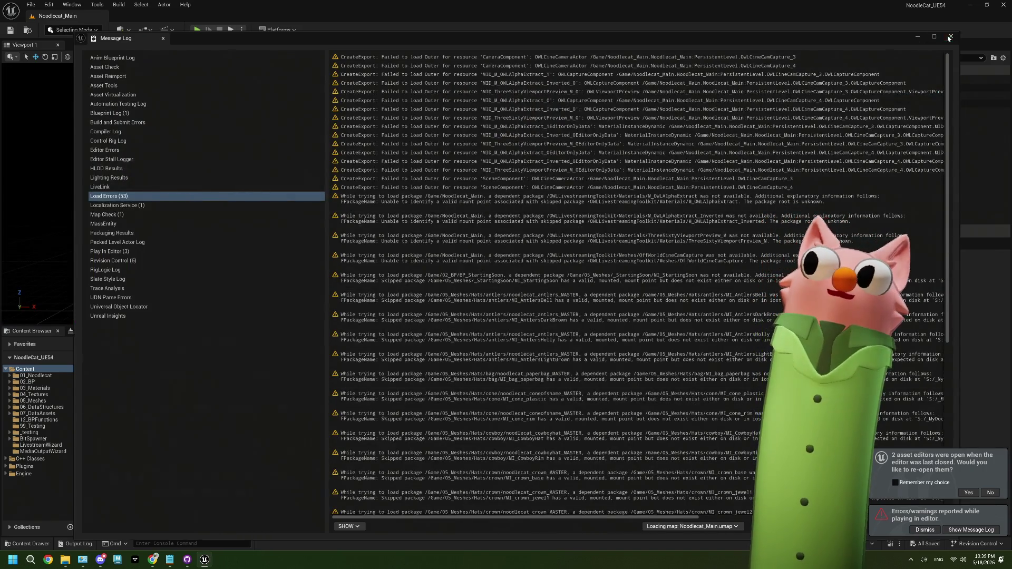
pyautogui.click(950, 37)
pyautogui.doubleClick(281, 454)
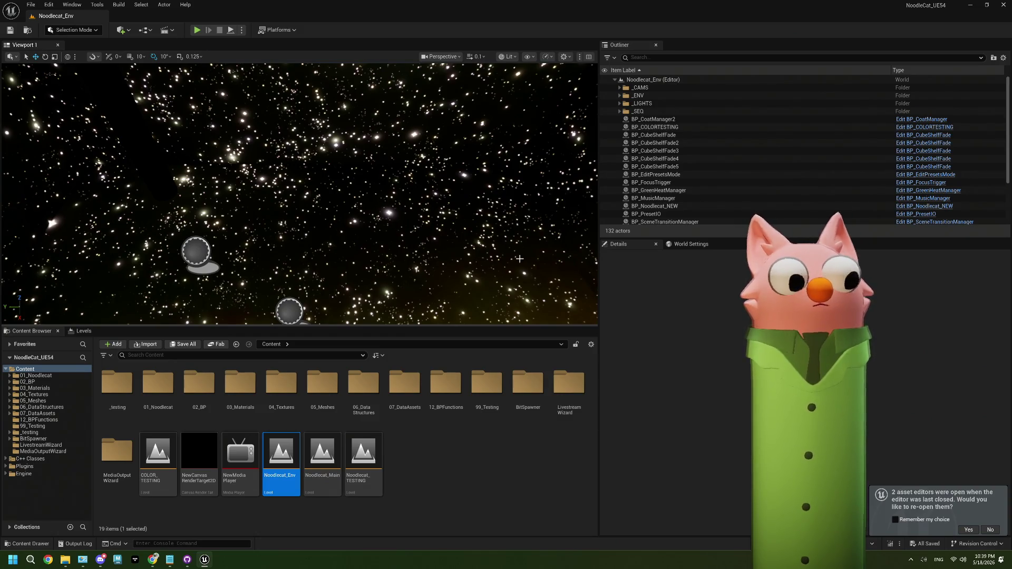
pyautogui.click(505, 444)
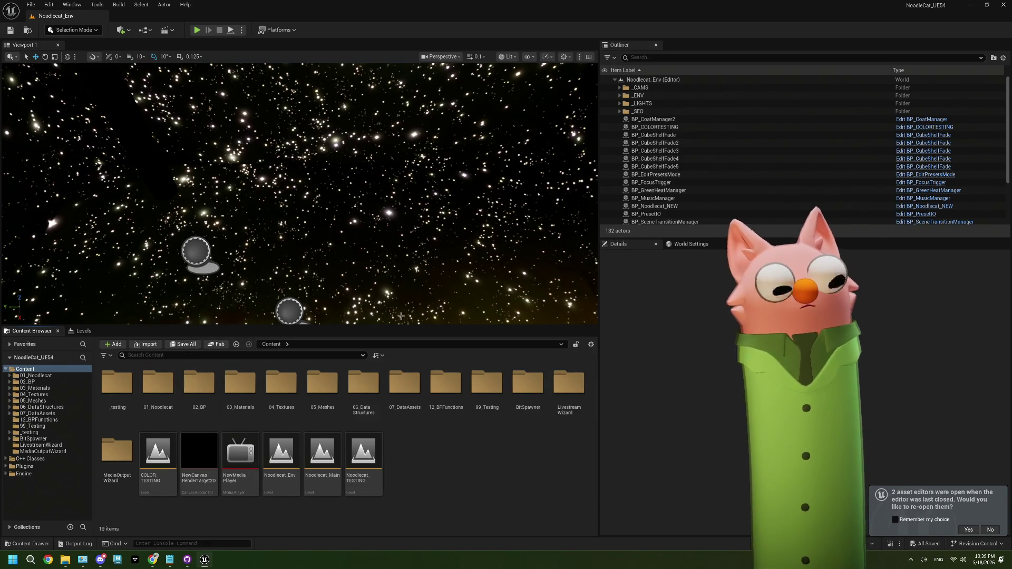
pyautogui.scroll(-3, 860, 220)
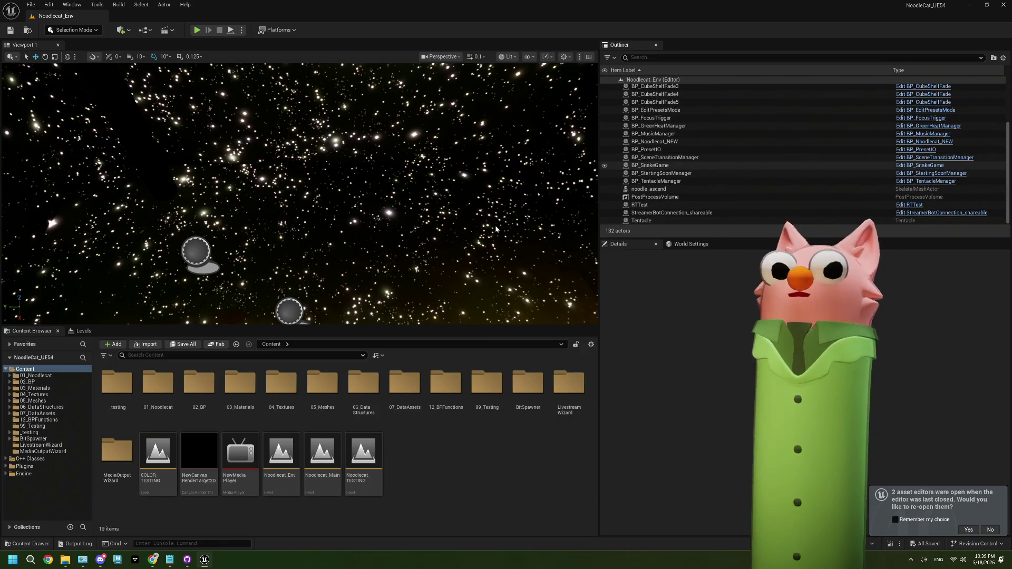
pyautogui.click(919, 165)
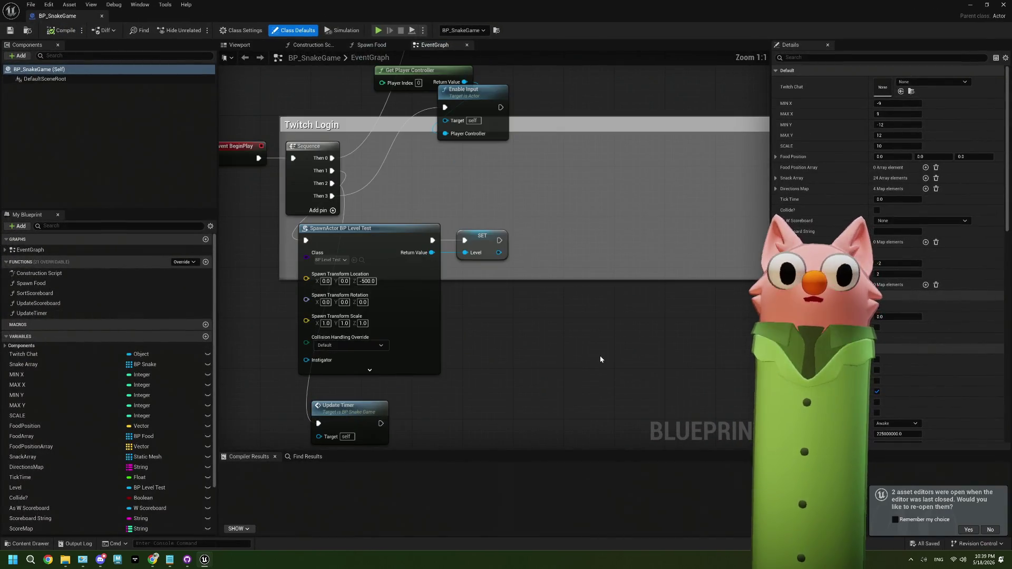
# Set the spawn transform location Z back to 0 and compile
pyautogui.click(366, 282)
pyautogui.write('0')
pyautogui.press('Return')
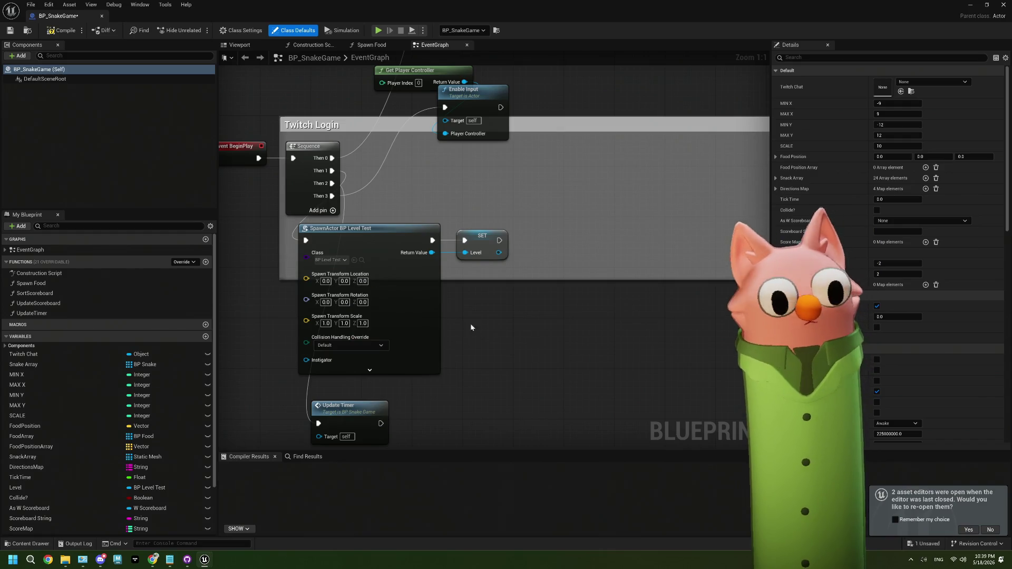
pyautogui.click(46, 30)
# Delete the Attach Actor To Component node, compile and save, then start playing Noodlecat_Env
pyautogui.scroll(-3, 598, 318)
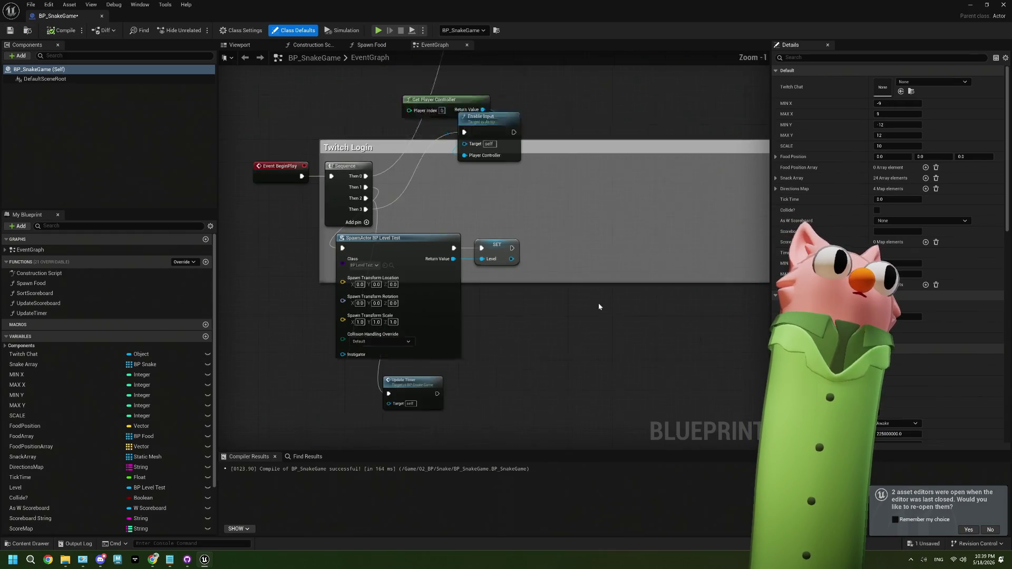
pyautogui.moveTo(457, 239); pyautogui.dragTo(401, 274)
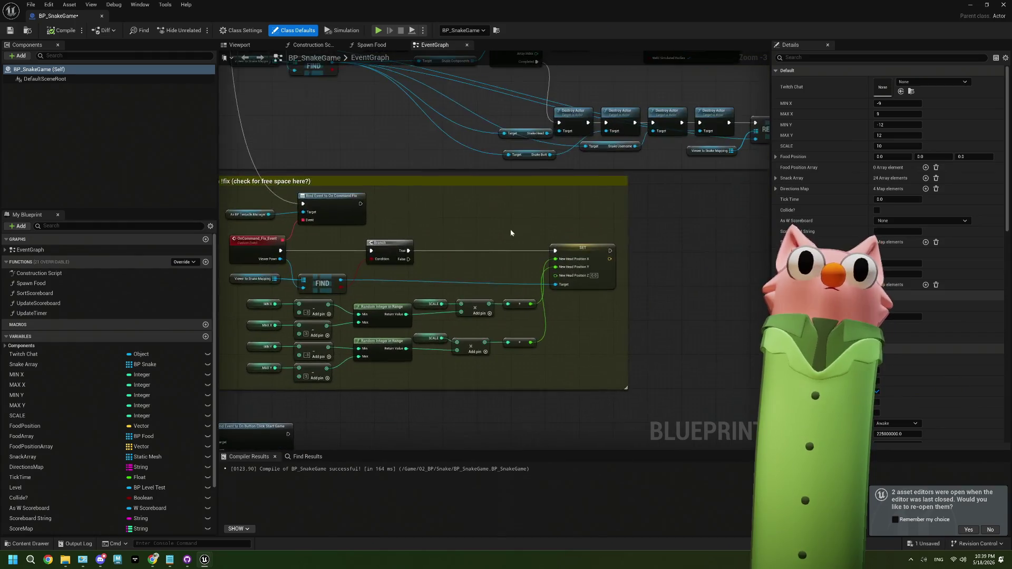
pyautogui.moveTo(527, 211); pyautogui.dragTo(464, 248)
pyautogui.moveTo(606, 174)
pyautogui.mouseDown()
pyautogui.moveTo(567, 203)
pyautogui.moveTo(534, 282)
pyautogui.moveTo(537, 331)
pyautogui.mouseUp()
pyautogui.moveTo(422, 104); pyautogui.dragTo(456, 106)
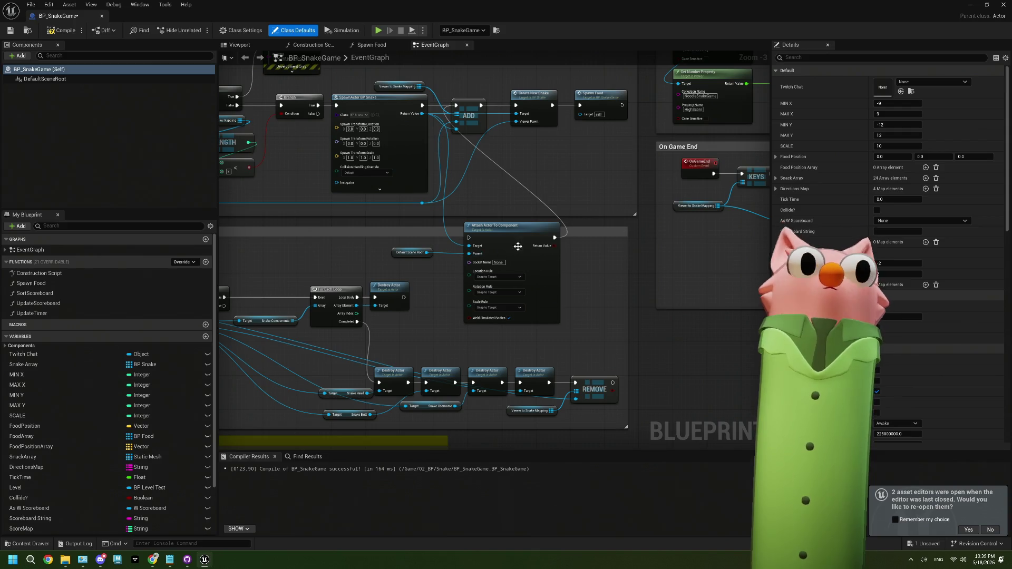
pyautogui.click(517, 248)
pyautogui.press('Delete')
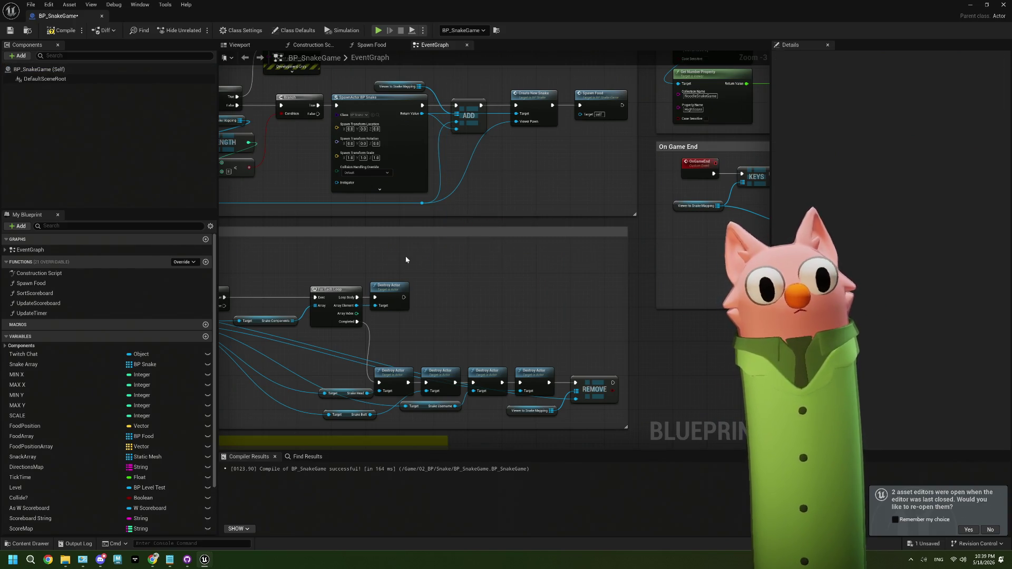
pyautogui.click(62, 30)
pyautogui.click(10, 30)
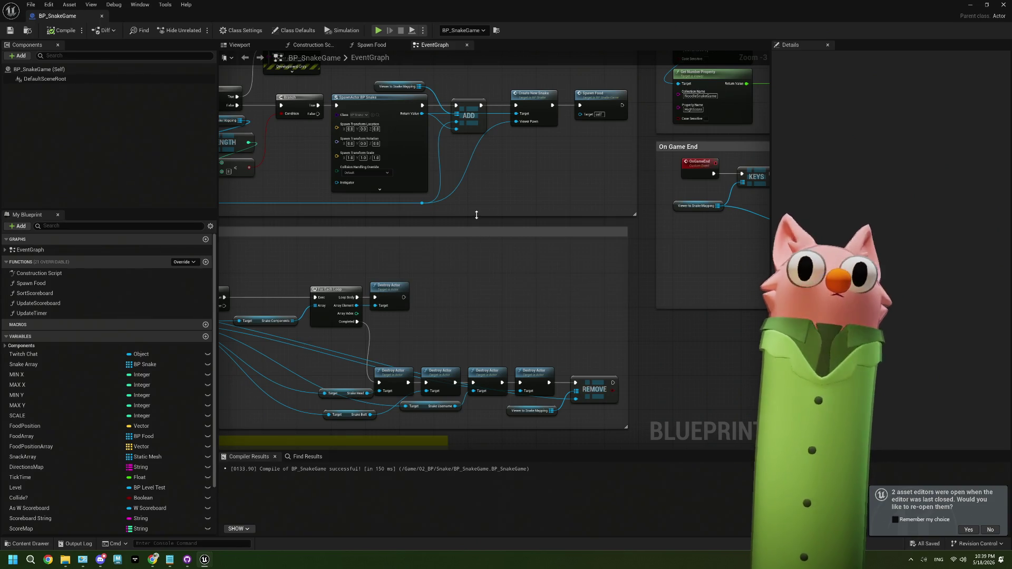
pyautogui.click(970, 5)
pyautogui.click(193, 34)
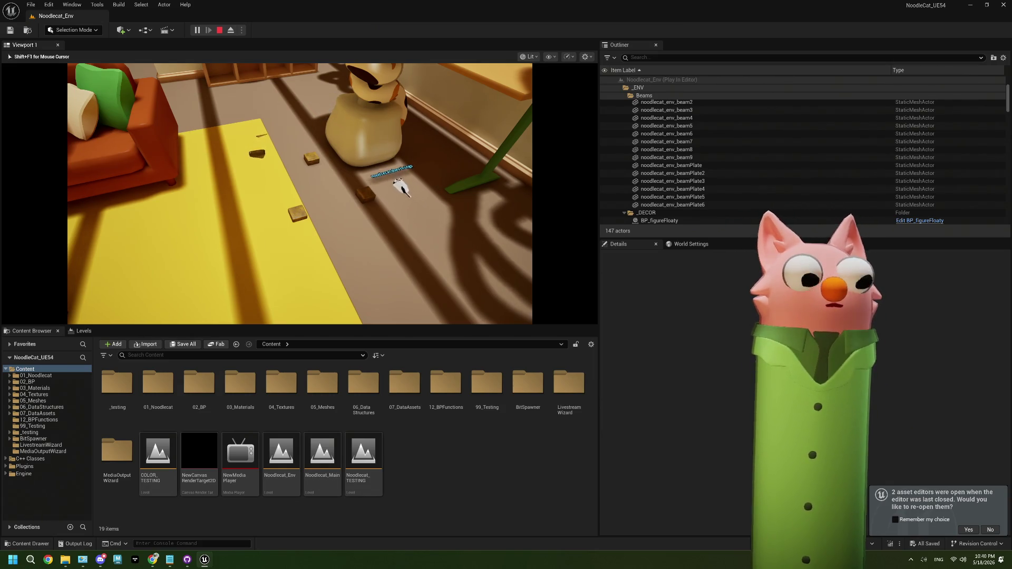
# End the Noodlecat_Env snake game play session, leaving the Message Log showing
pyautogui.press('Escape')
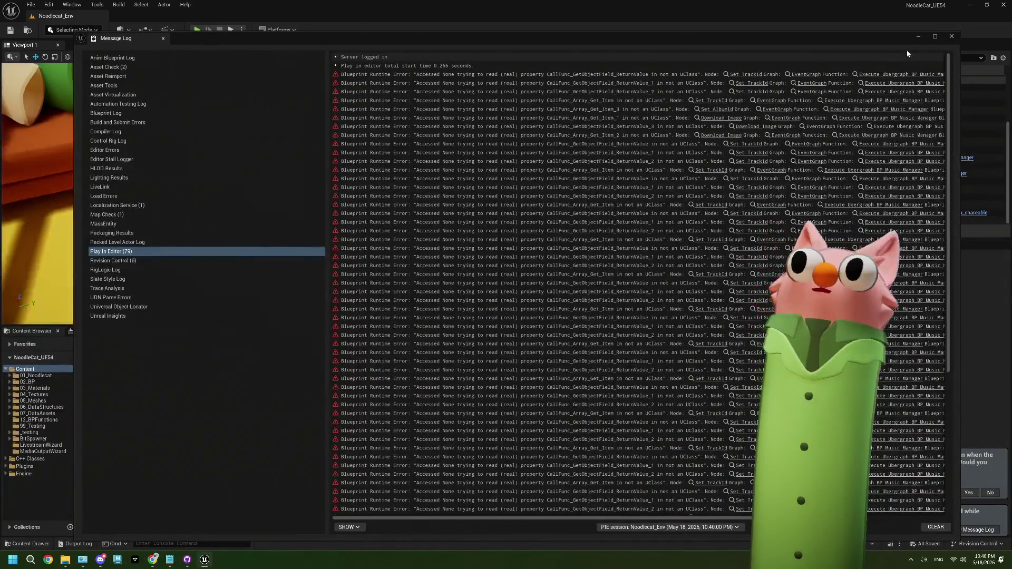
# Close the error log and add the Levels panel from the Window menu
pyautogui.click(951, 37)
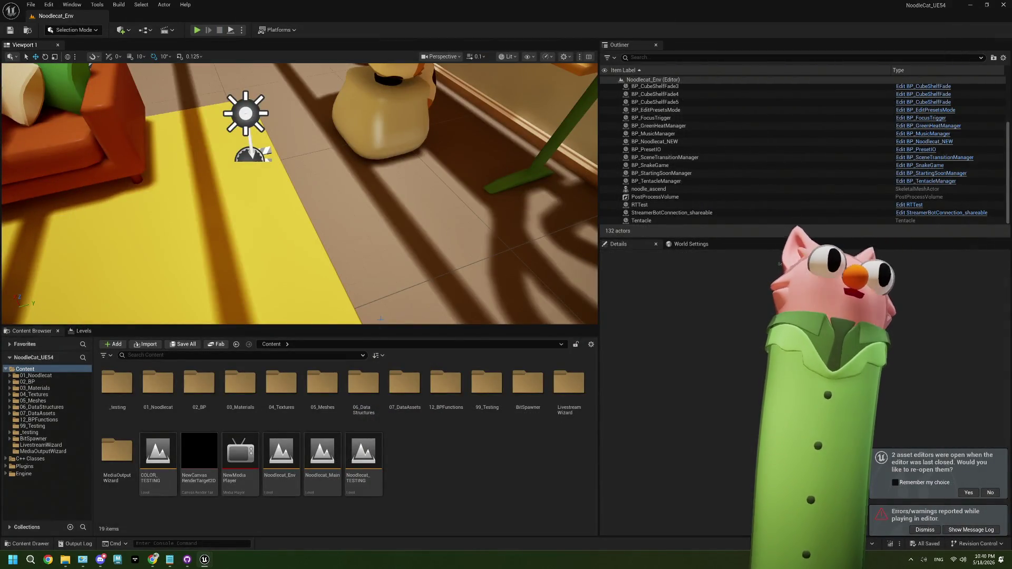
pyautogui.click(63, 5)
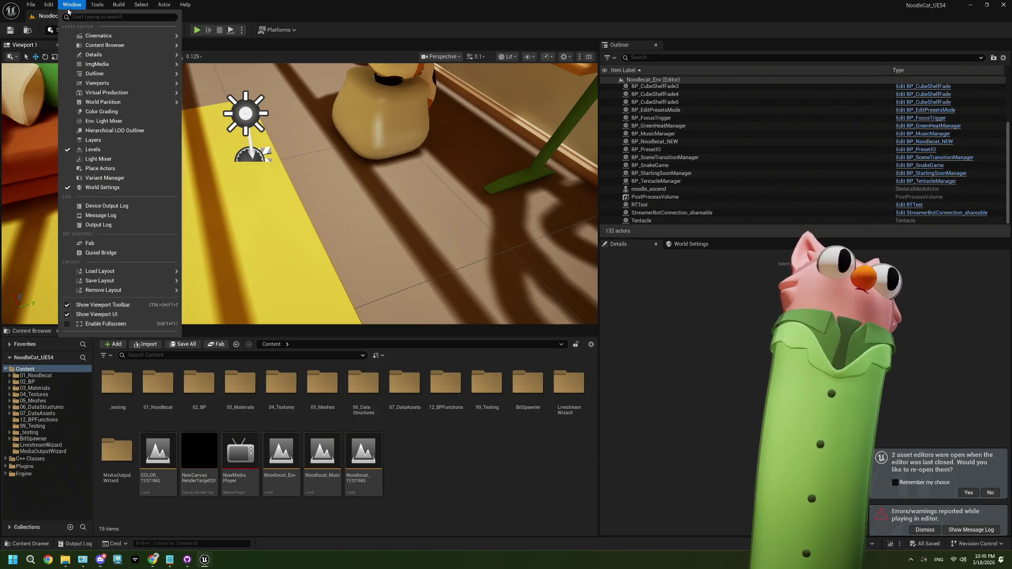
pyautogui.click(135, 142)
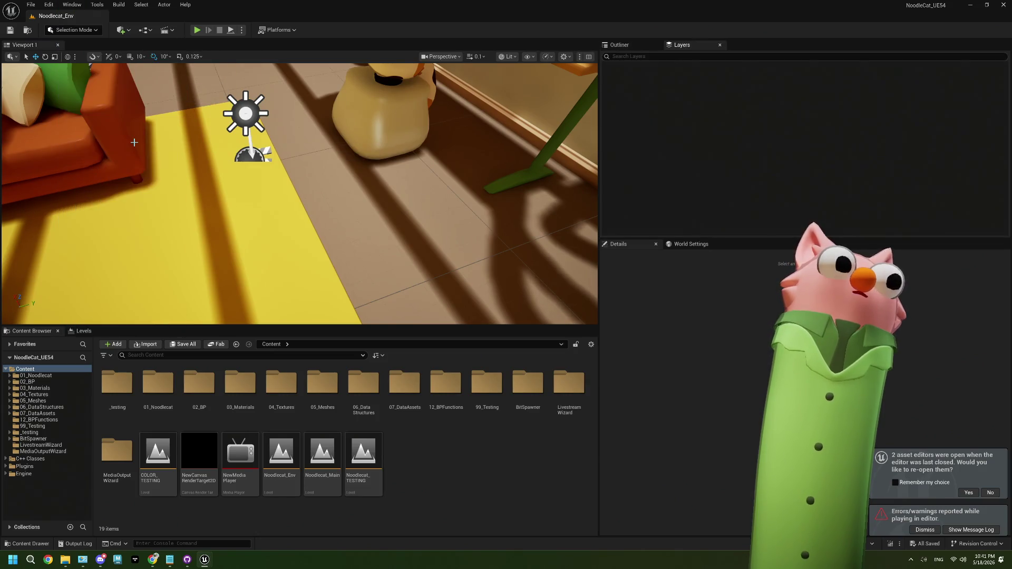
pyautogui.click(719, 45)
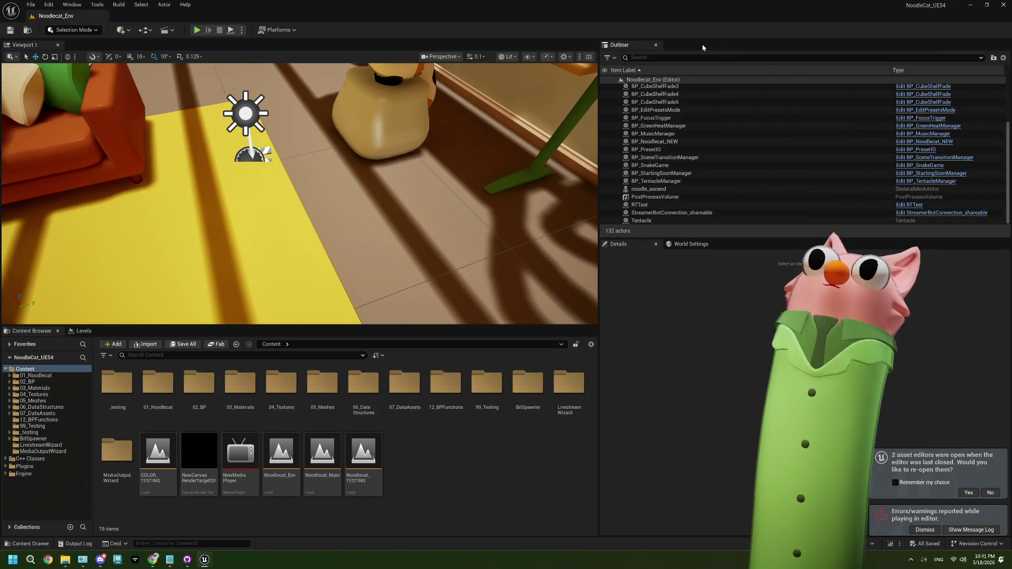
pyautogui.click(80, 9)
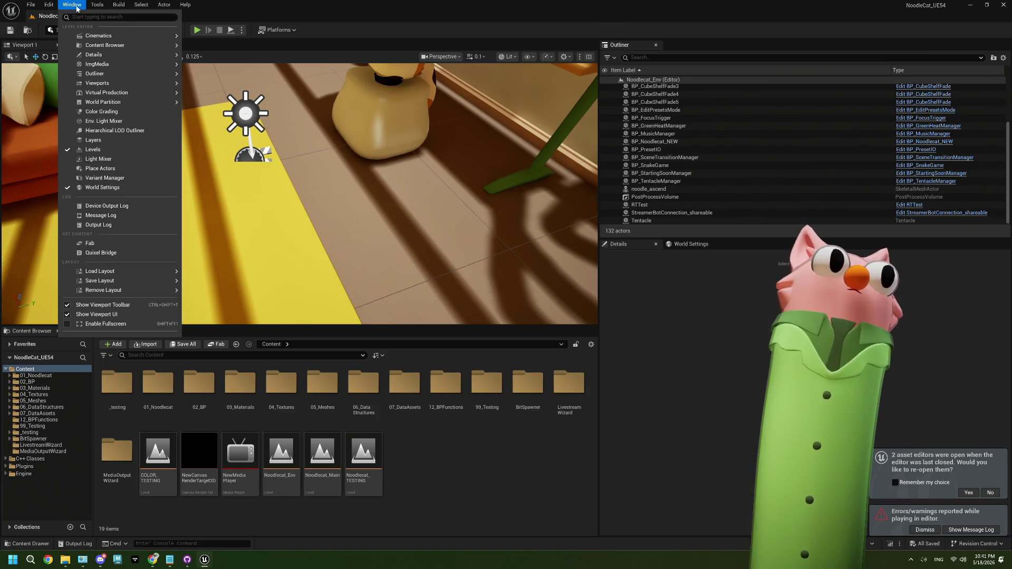
pyautogui.click(112, 149)
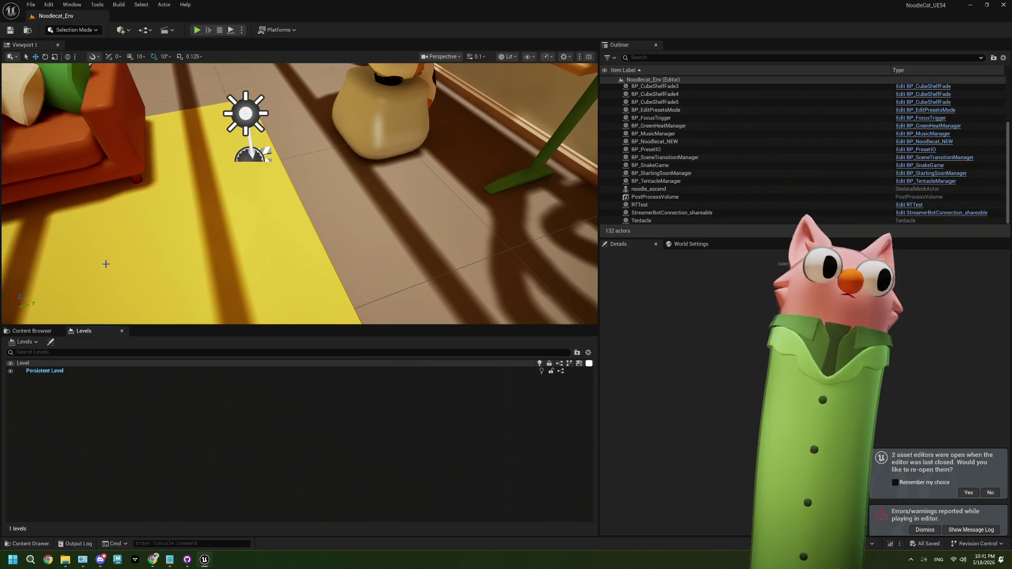
# Inspect the levels list options, then create and delete a folder under Persistent Level
pyautogui.rightClick(152, 417)
pyautogui.moveTo(191, 454)
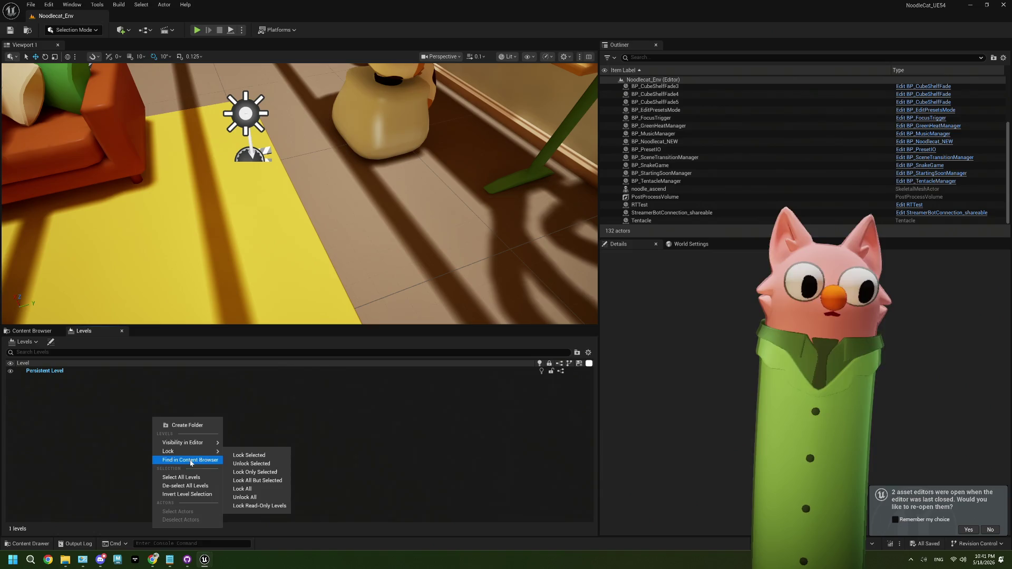
pyautogui.click(127, 439)
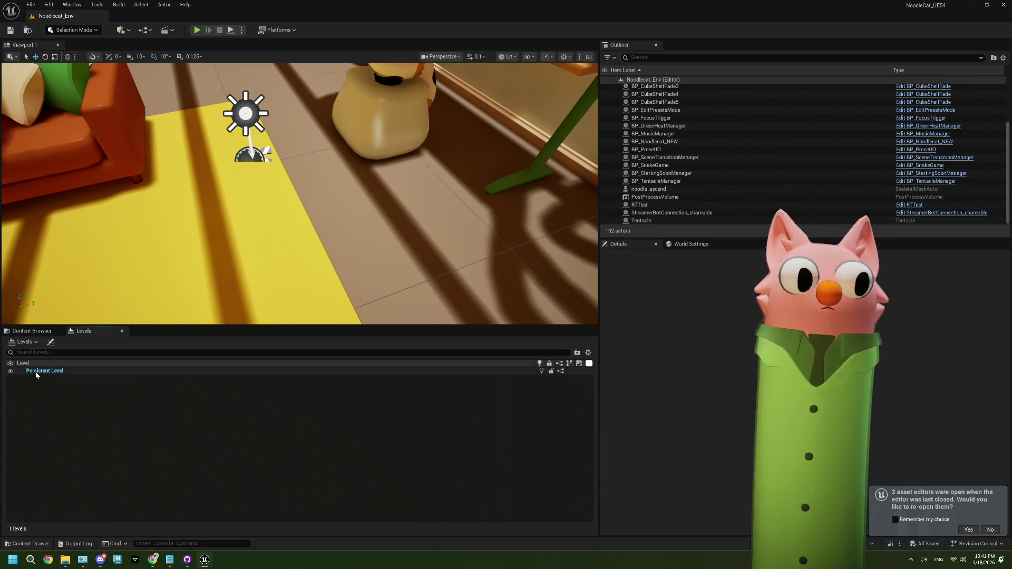
pyautogui.click(37, 372)
pyautogui.rightClick(37, 373)
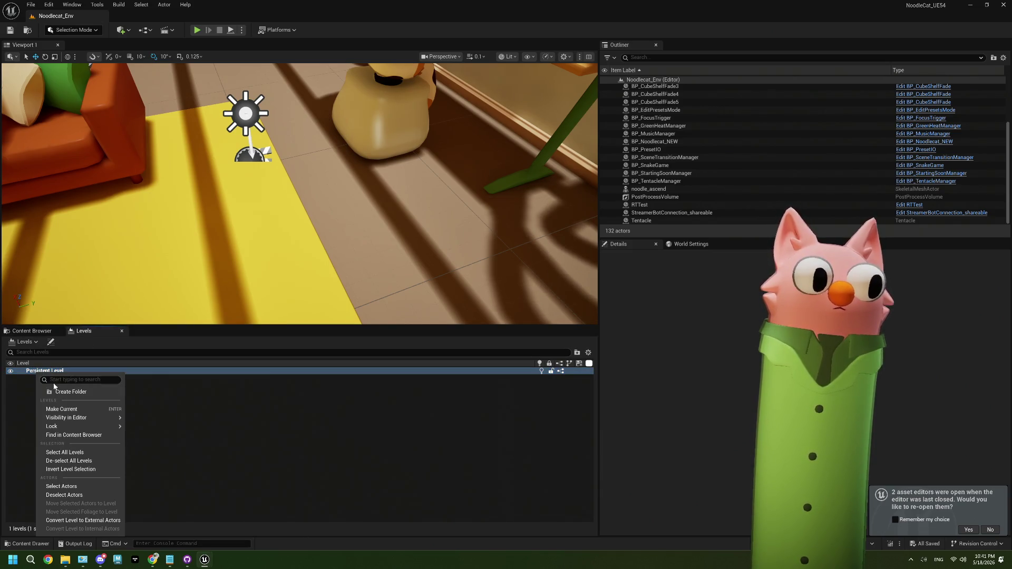
pyautogui.click(65, 392)
pyautogui.press('Delete')
# Review the Persistent Level context menu, then return to the Content Browser
pyautogui.click(57, 372)
pyautogui.rightClick(57, 371)
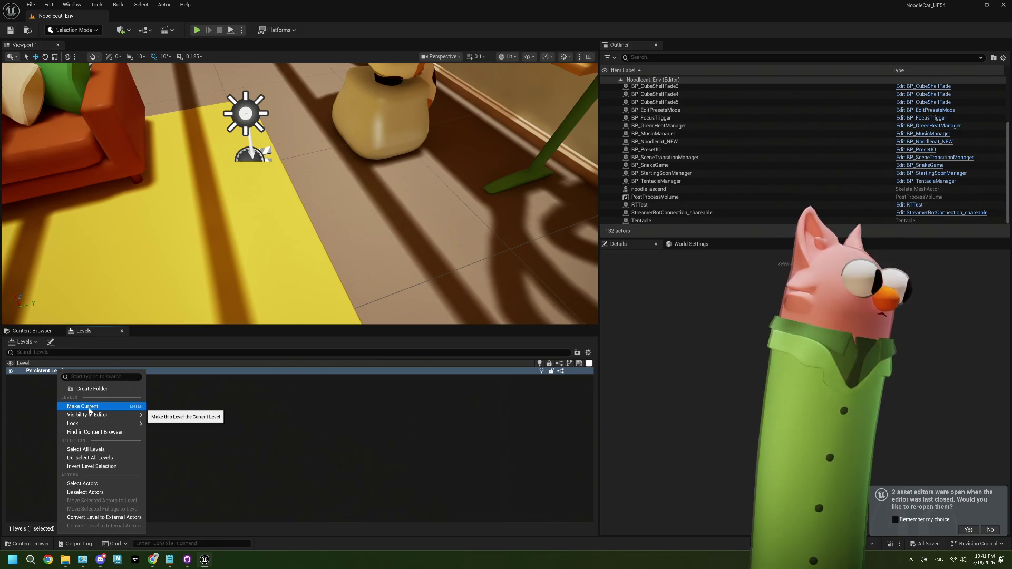
pyautogui.click(40, 407)
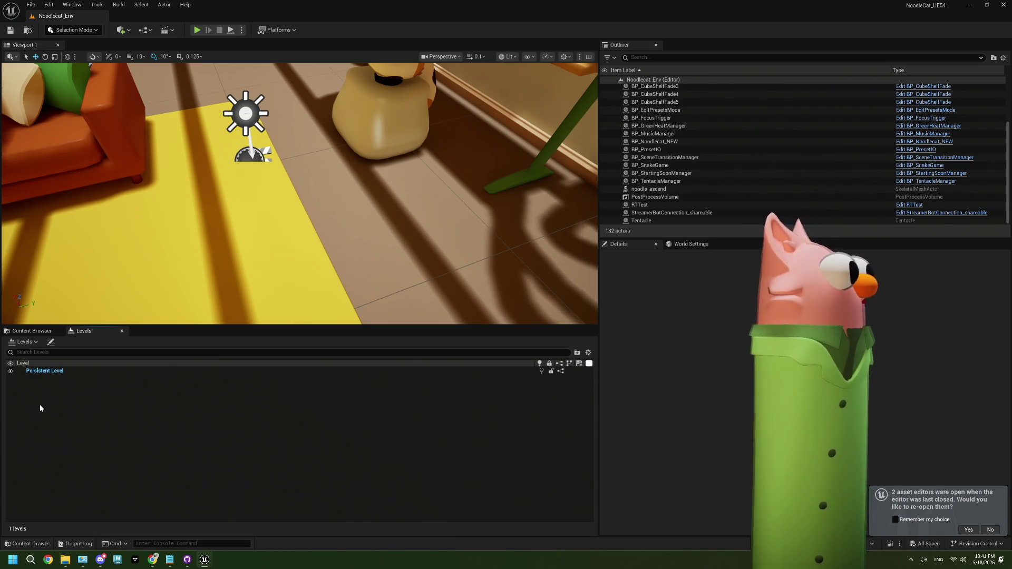
pyautogui.rightClick(49, 373)
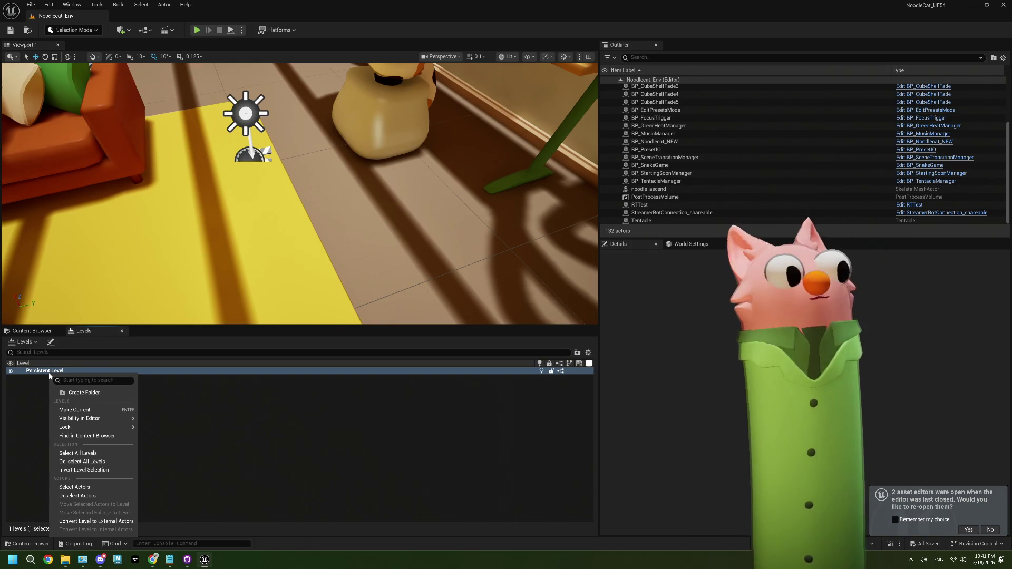
pyautogui.click(190, 398)
pyautogui.click(45, 332)
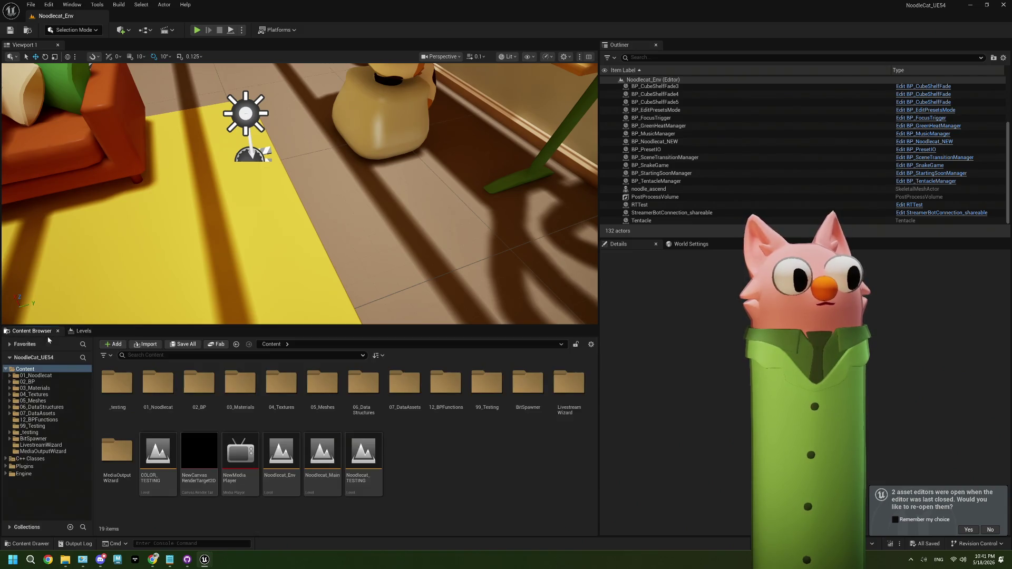
# Dock the Levels panel on the left, add Noodlecat_TESTING as a sublevel, and inspect it
pyautogui.click(81, 331)
pyautogui.moveTo(80, 331)
pyautogui.mouseDown()
pyautogui.moveTo(69, 238)
pyautogui.moveTo(1, 359)
pyautogui.moveTo(8, 369)
pyautogui.moveTo(23, 216)
pyautogui.mouseUp()
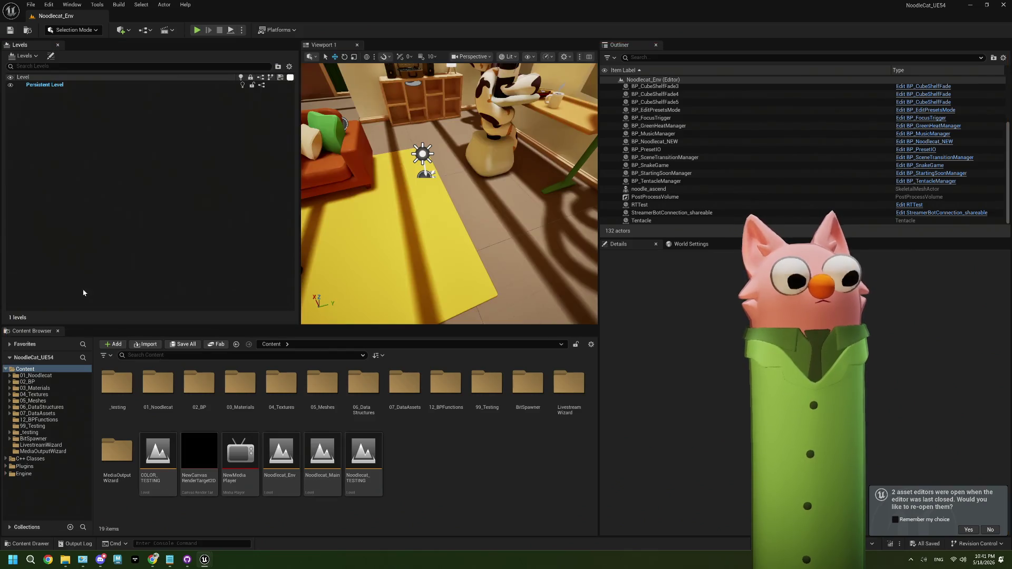
pyautogui.click(363, 469)
pyautogui.moveTo(363, 469); pyautogui.dragTo(79, 126)
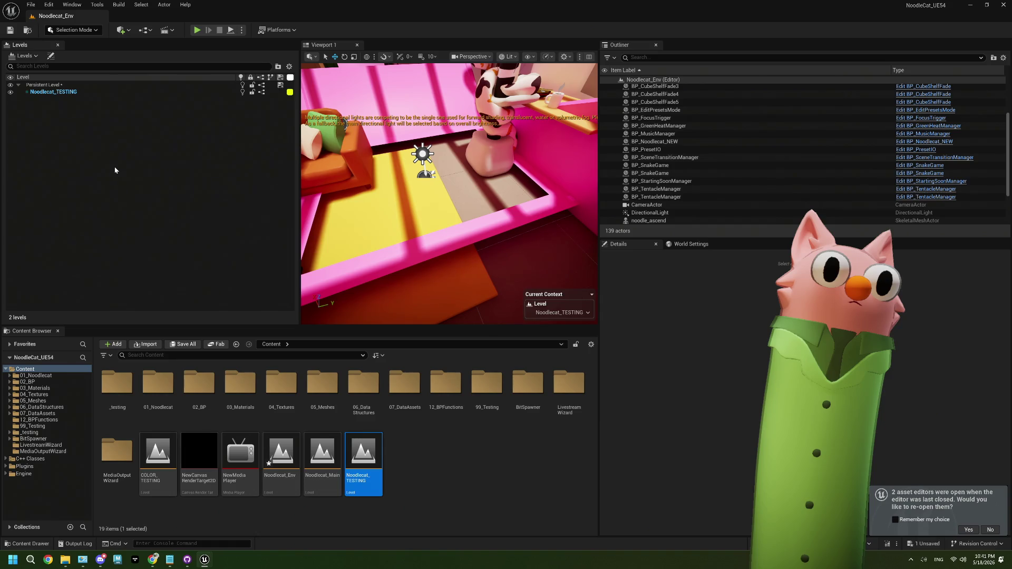
pyautogui.click(86, 93)
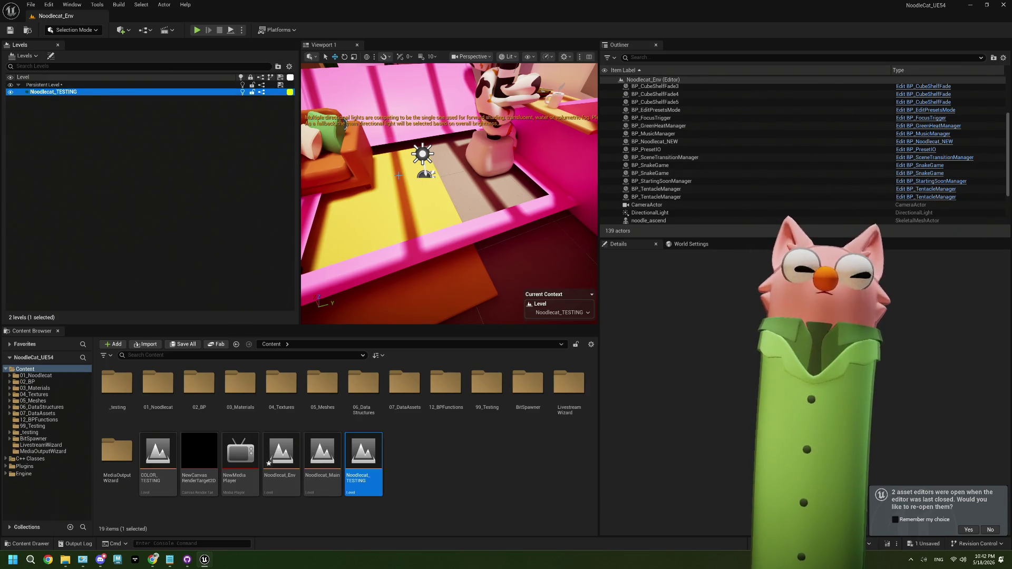
pyautogui.scroll(-10, 398, 175)
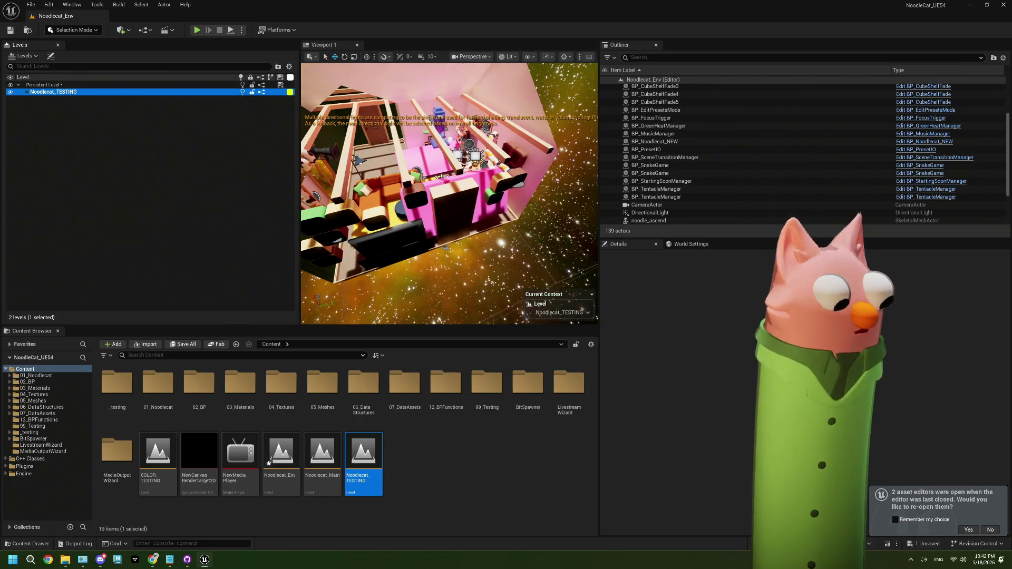
pyautogui.moveTo(471, 200)
pyautogui.mouseDown()
pyautogui.moveTo(445, 139)
pyautogui.moveTo(446, 195)
pyautogui.moveTo(438, 200)
pyautogui.moveTo(422, 179)
pyautogui.mouseUp()
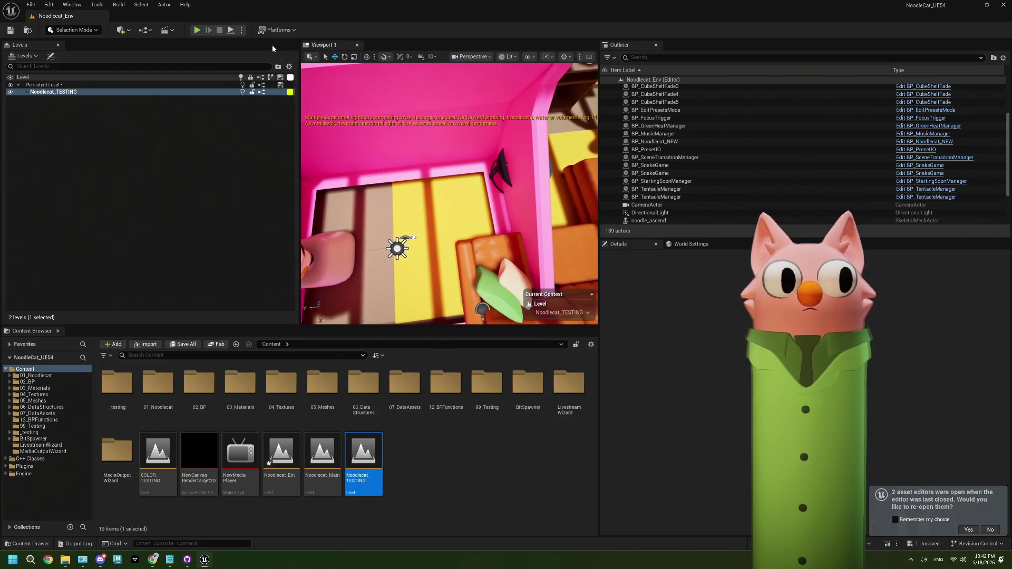
# Remove the Noodlecat_TESTING sublevel and close the Levels panel
pyautogui.click(171, 94)
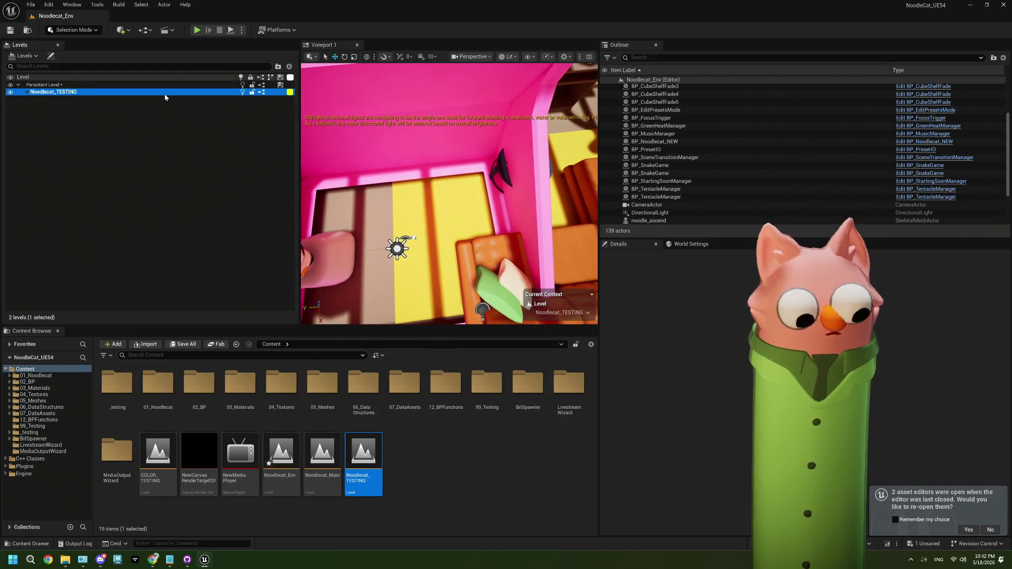
pyautogui.press('Delete')
pyautogui.click(536, 298)
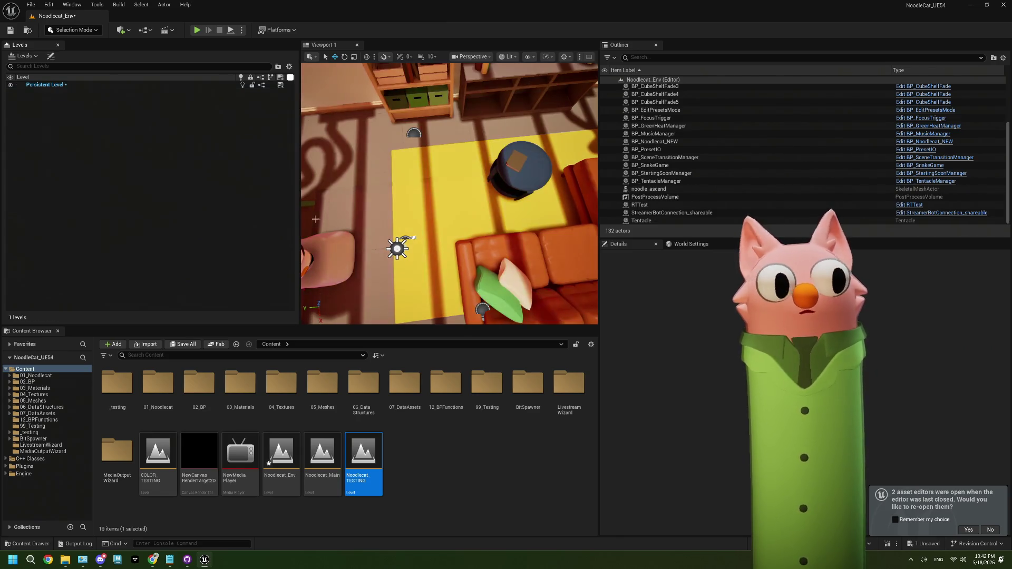
pyautogui.click(57, 45)
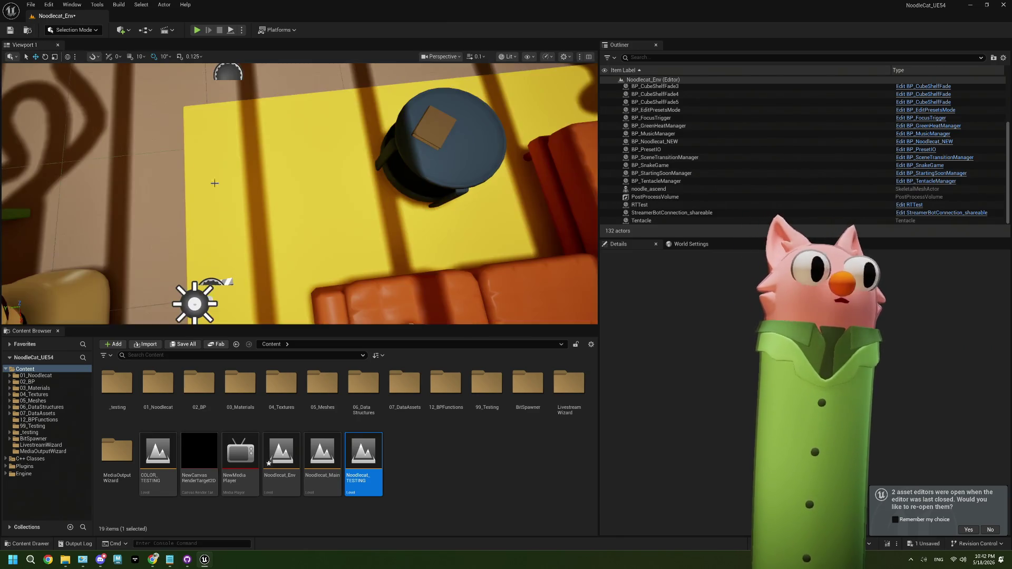
# Select the Noodlecat_TESTING asset and 02_BP folder, then switch back to the BP_SnakeGame editor
pyautogui.moveTo(314, 260)
pyautogui.mouseDown()
pyautogui.moveTo(274, 232)
pyautogui.moveTo(254, 250)
pyautogui.mouseUp()
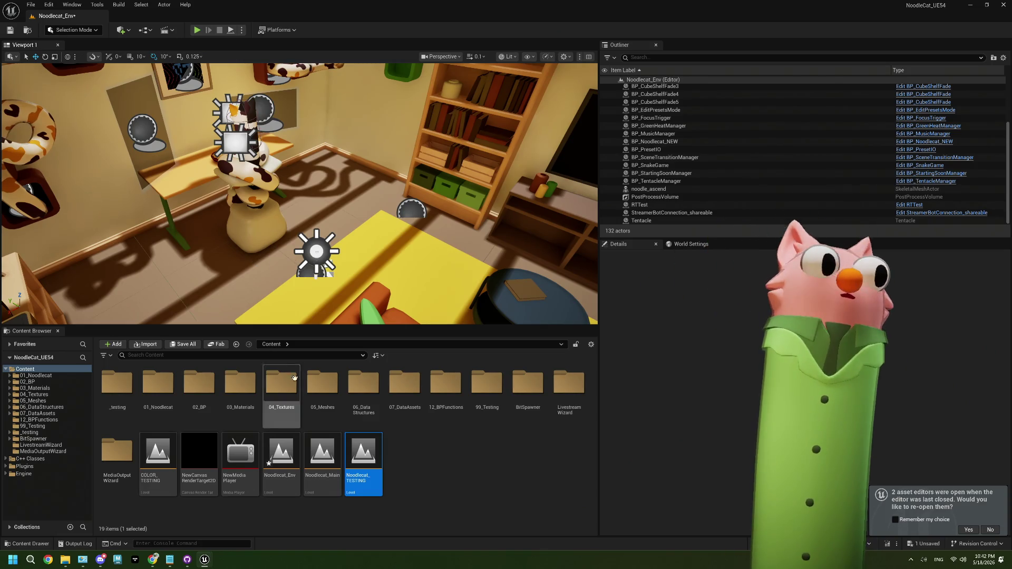
pyautogui.click(363, 453)
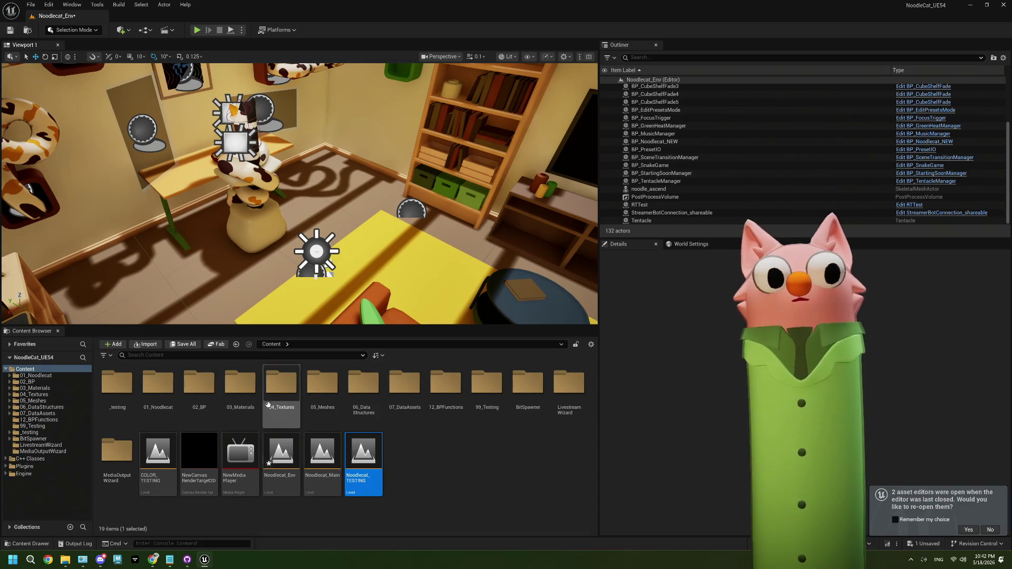
pyautogui.click(205, 393)
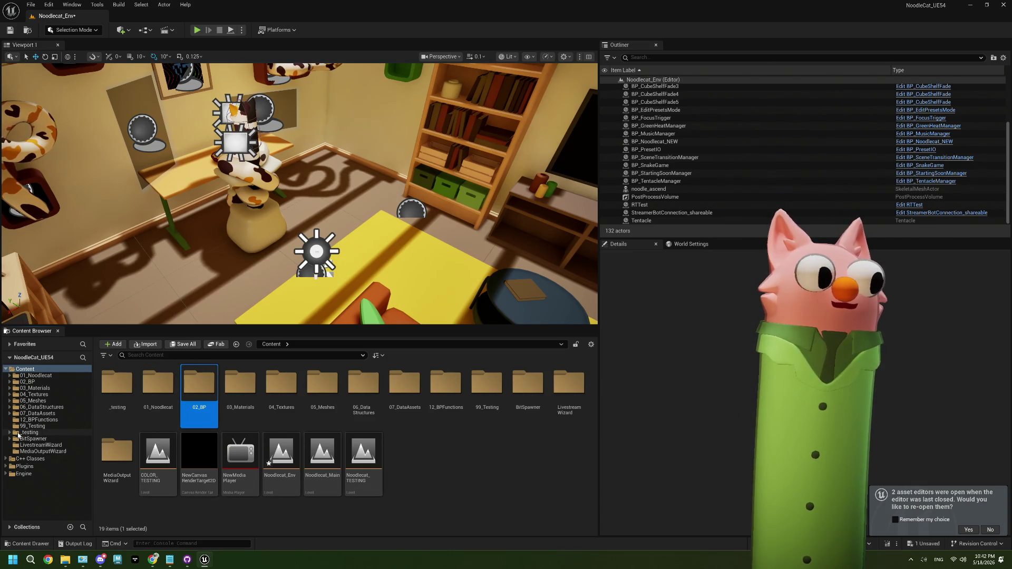
pyautogui.moveTo(204, 559)
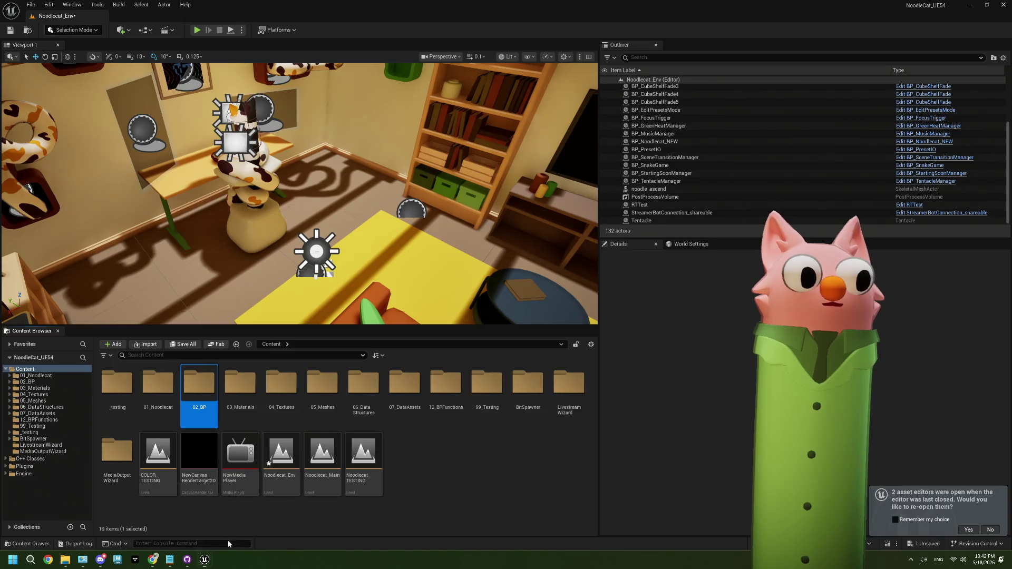
pyautogui.click(228, 543)
# Move Create New Snake and ADD to the left and Spawn Food to the right
pyautogui.scroll(2, 479, 288)
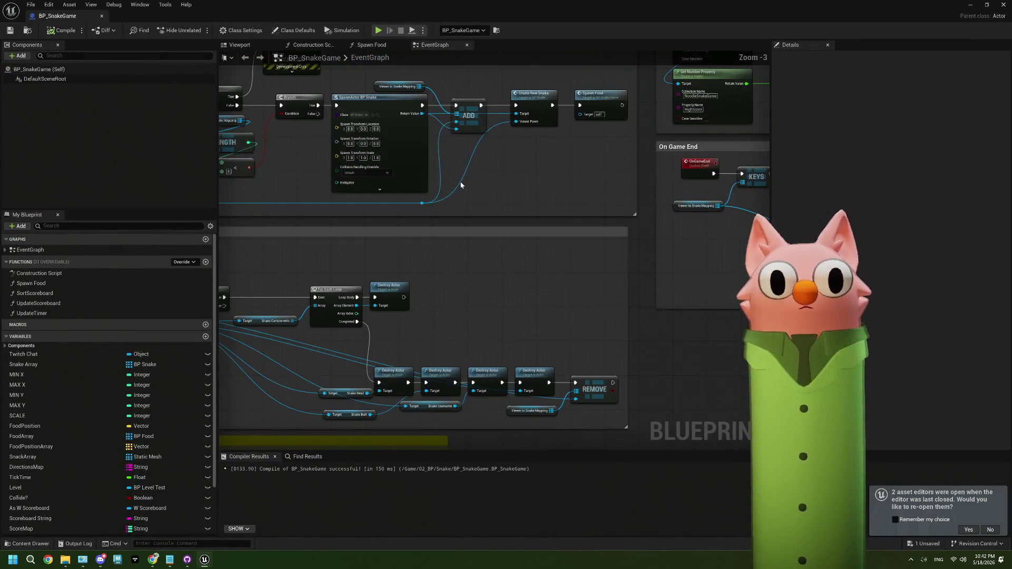
pyautogui.scroll(1, 429, 205)
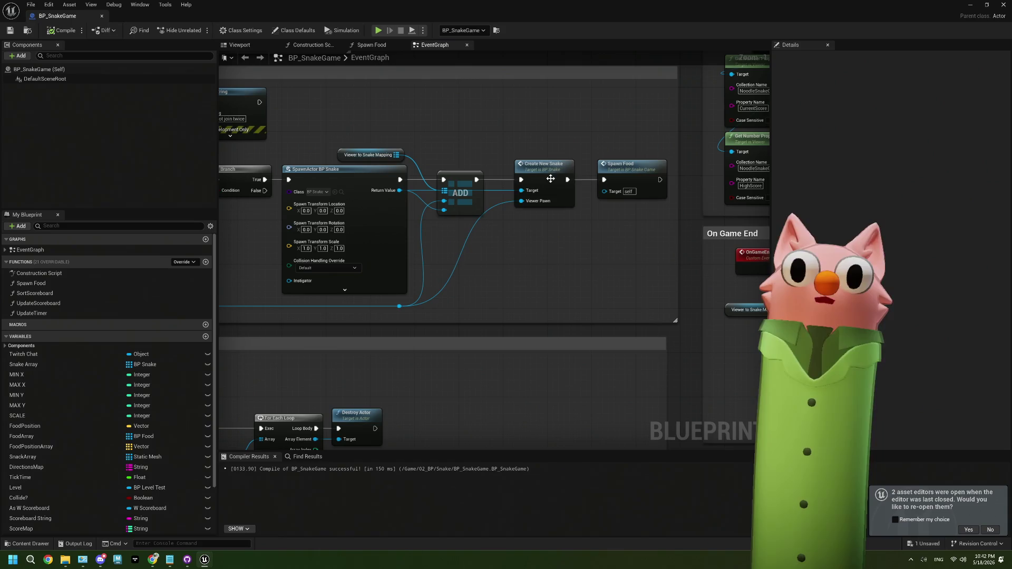
pyautogui.moveTo(550, 179); pyautogui.dragTo(528, 179)
pyautogui.moveTo(461, 179); pyautogui.dragTo(445, 180)
pyautogui.moveTo(530, 179); pyautogui.dragTo(513, 179)
pyautogui.moveTo(622, 174); pyautogui.dragTo(632, 174)
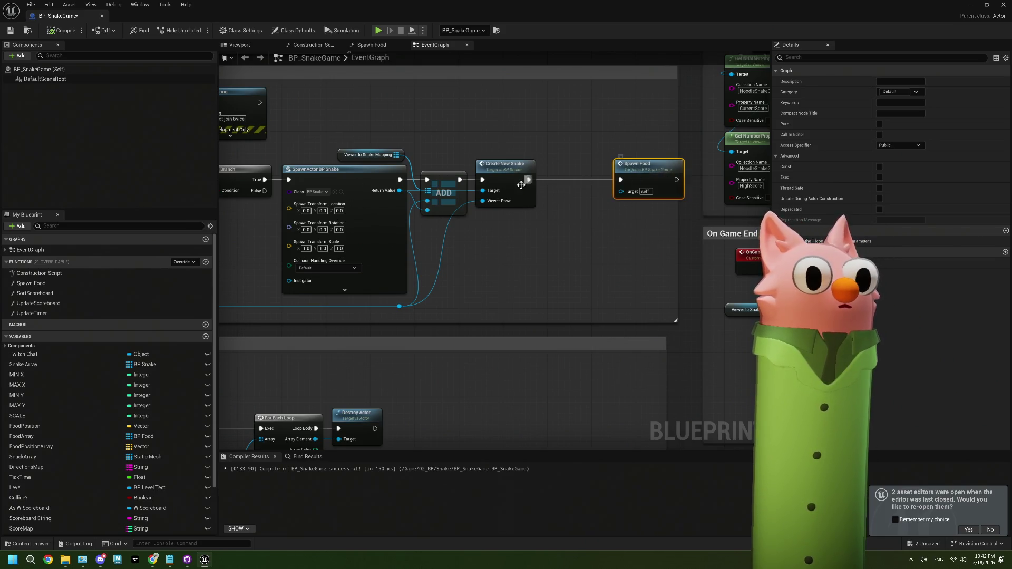
# Drag from Create New Snake's execution output and search for 'attac' actions
pyautogui.click(503, 177)
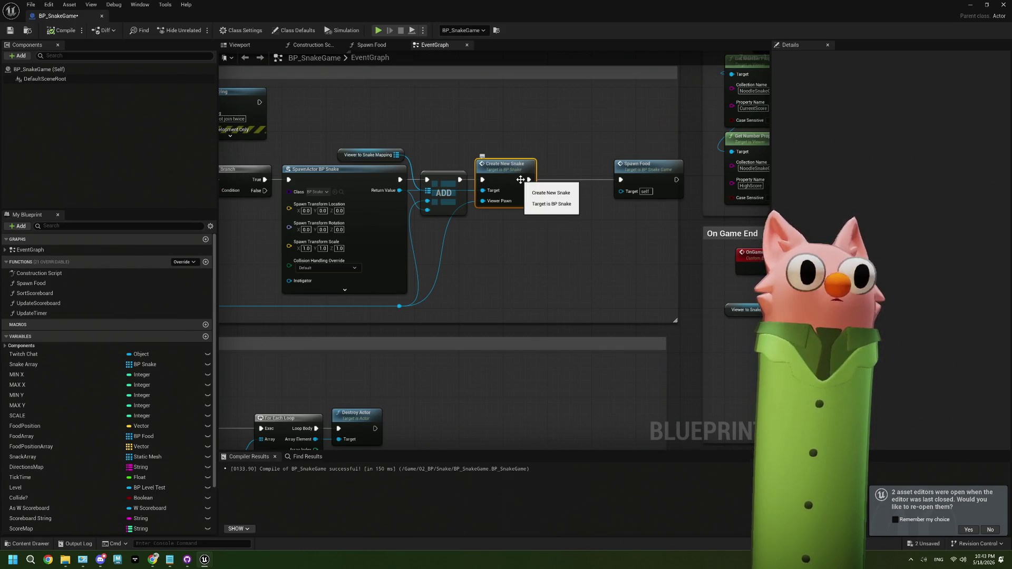
pyautogui.moveTo(528, 180)
pyautogui.mouseDown()
pyautogui.moveTo(538, 280)
pyautogui.moveTo(535, 260)
pyautogui.mouseUp()
pyautogui.press('Escape')
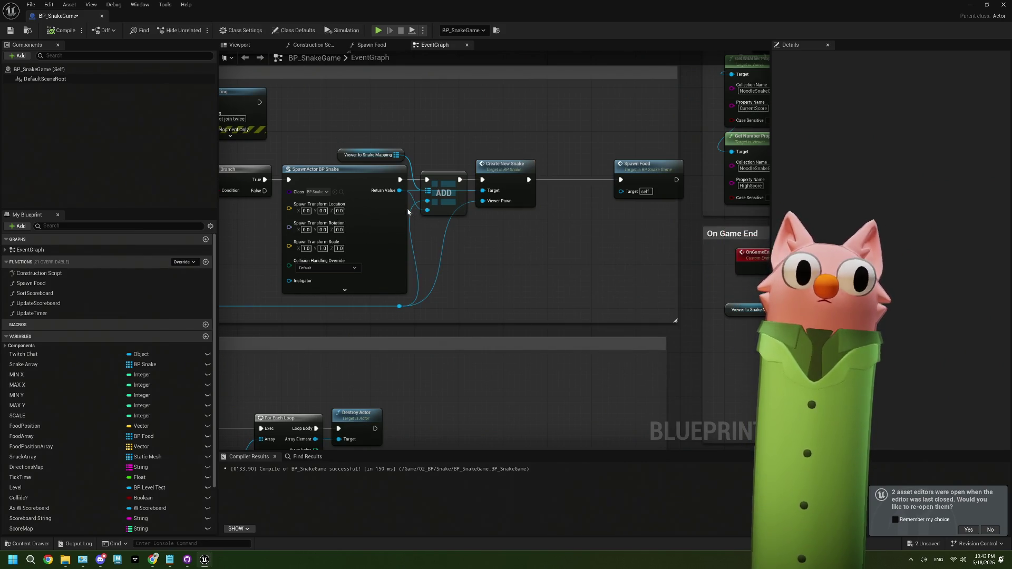
pyautogui.moveTo(528, 180); pyautogui.dragTo(545, 240)
pyautogui.write('attac')
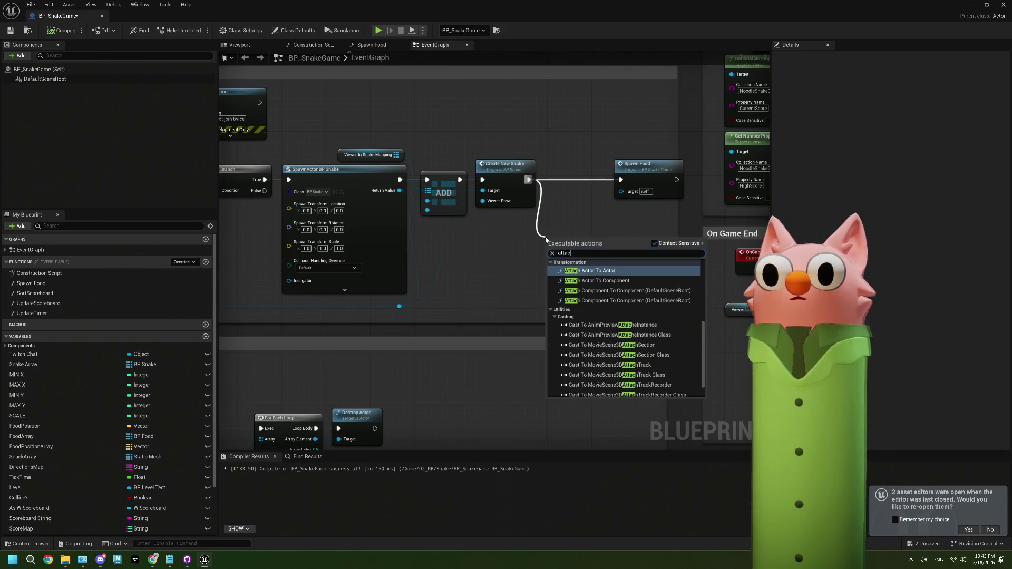
# Add an Attach Actor To Component node attaching the spawned snake to DefaultSceneRoot
pyautogui.click(627, 280)
pyautogui.moveTo(598, 250); pyautogui.dragTo(609, 248)
pyautogui.moveTo(45, 78); pyautogui.dragTo(441, 298)
pyautogui.click(424, 298)
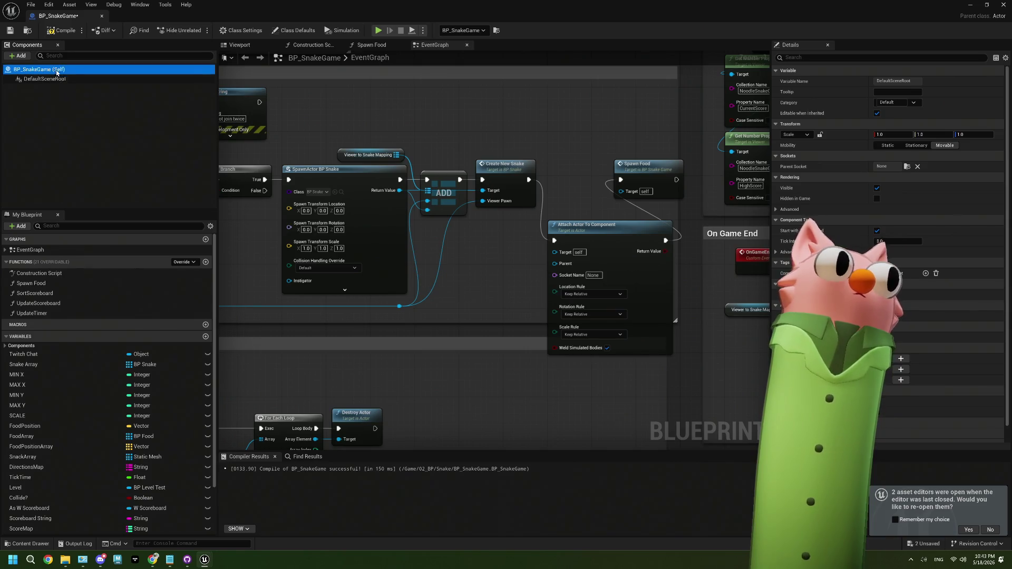
pyautogui.click(86, 78)
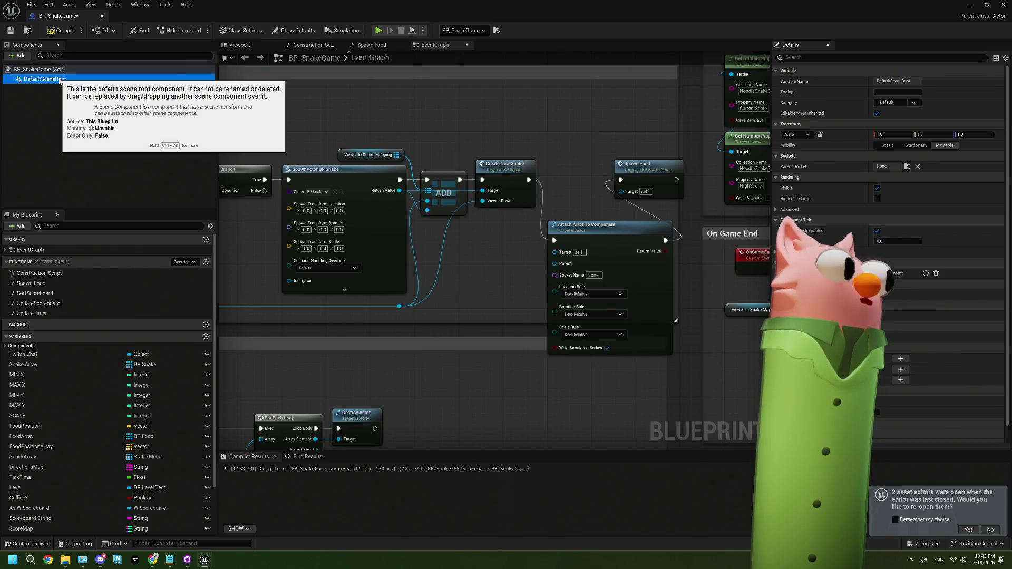
pyautogui.moveTo(443, 311); pyautogui.dragTo(554, 264)
pyautogui.moveTo(400, 190); pyautogui.dragTo(554, 251)
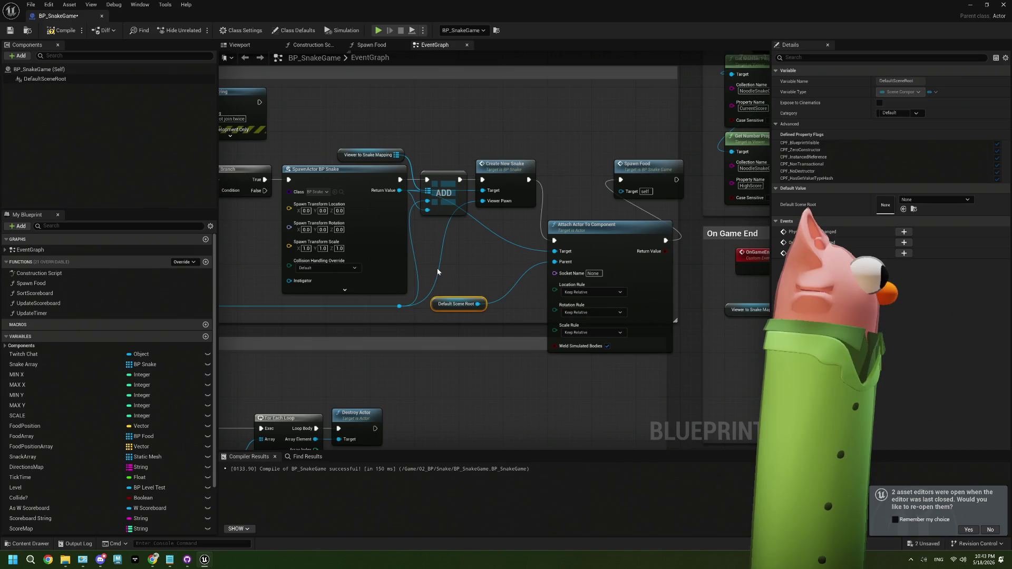
# Set the Location, Rotation and Scale rules all to Snap to Target
pyautogui.click(608, 293)
pyautogui.click(601, 317)
pyautogui.click(596, 311)
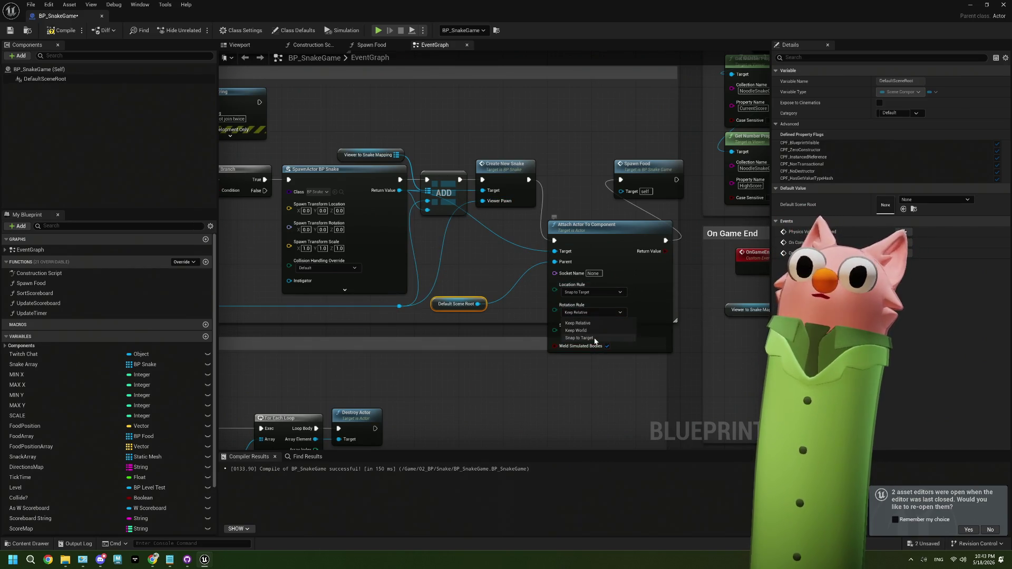
pyautogui.click(594, 338)
pyautogui.click(591, 331)
pyautogui.click(593, 357)
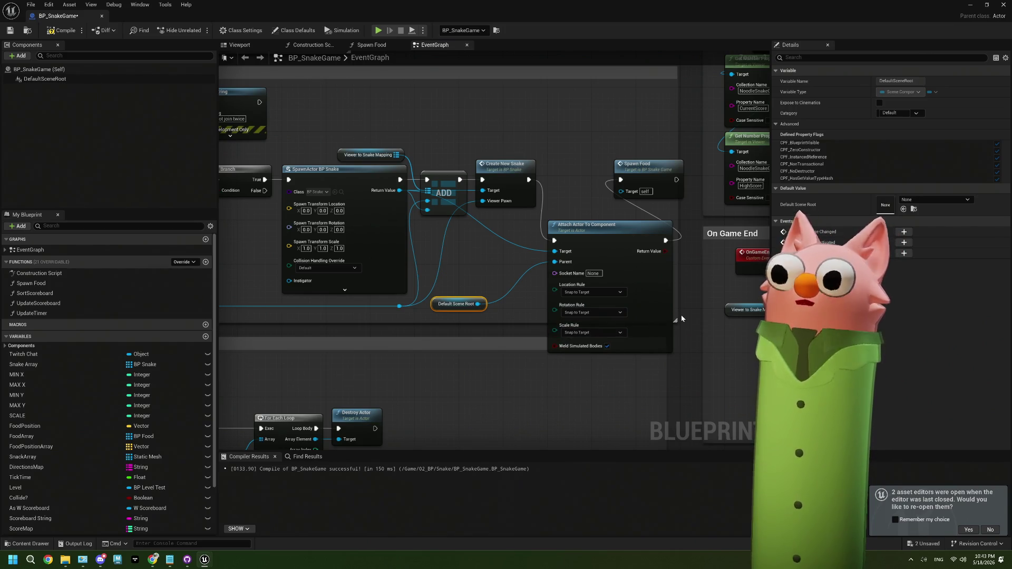
pyautogui.click(681, 317)
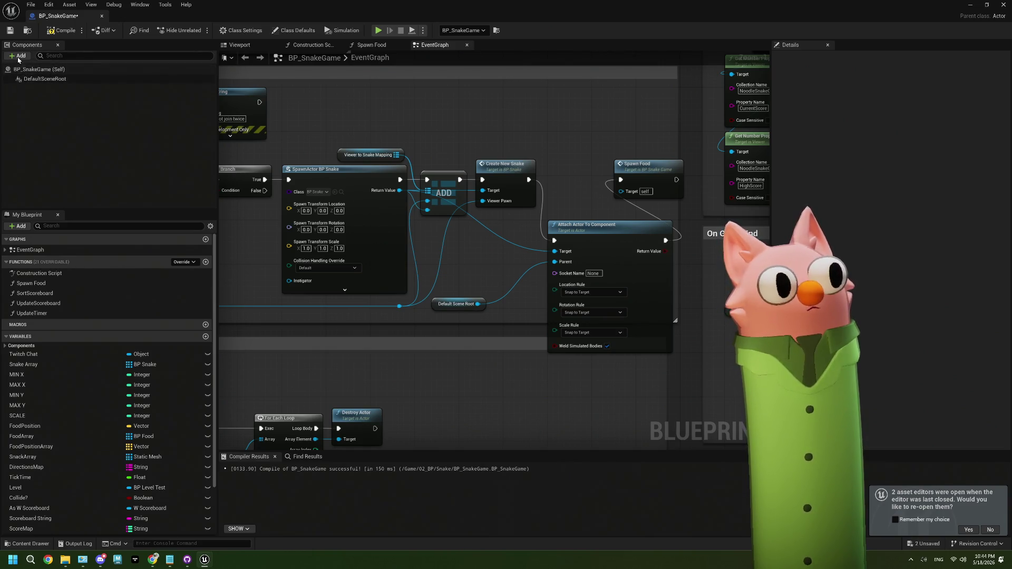
# Browse the Add component list and SpawnActor's advanced pins without changing anything
pyautogui.click(18, 56)
pyautogui.scroll(-10, 59, 119)
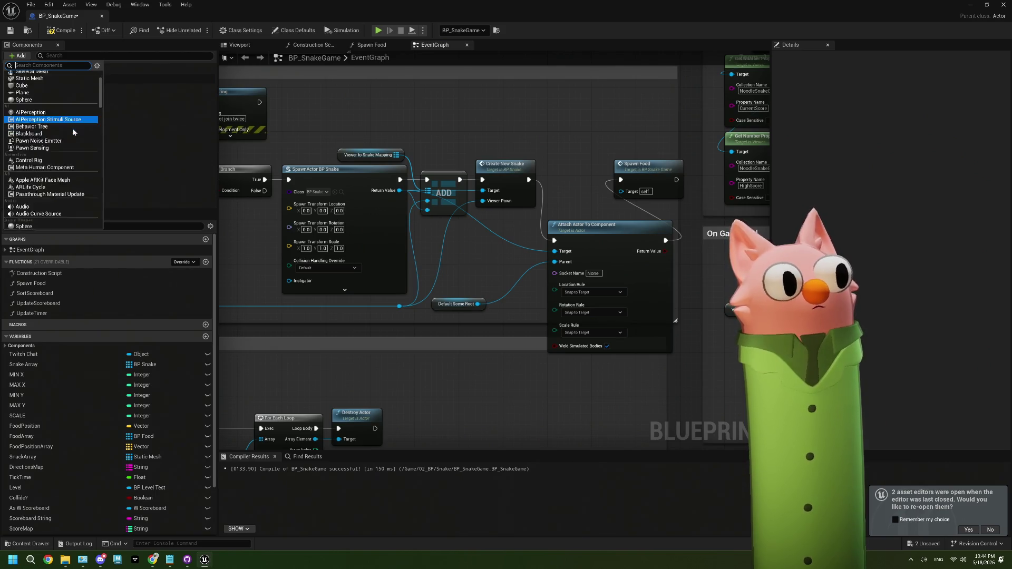
pyautogui.click(161, 131)
pyautogui.moveTo(276, 260); pyautogui.dragTo(357, 221)
pyautogui.click(425, 251)
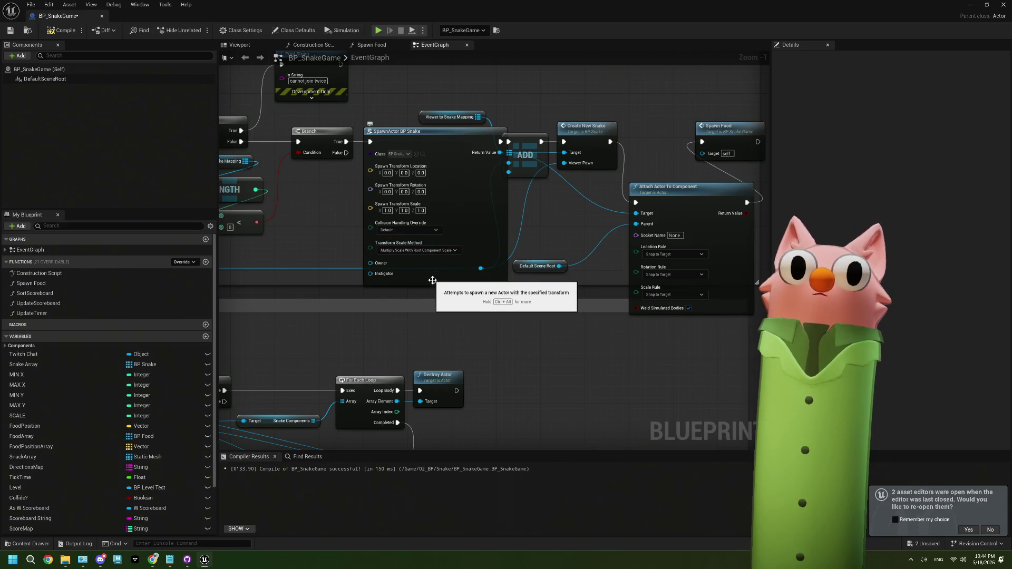
pyautogui.click(435, 283)
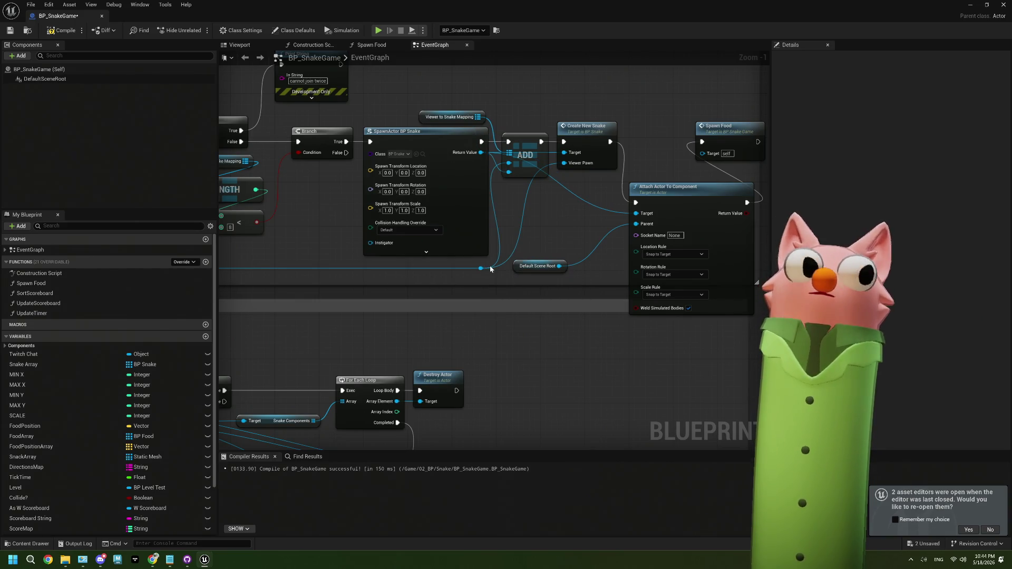
# Confirm the attach node's Location Rule stays Snap to Target
pyautogui.moveTo(490, 269); pyautogui.dragTo(362, 257)
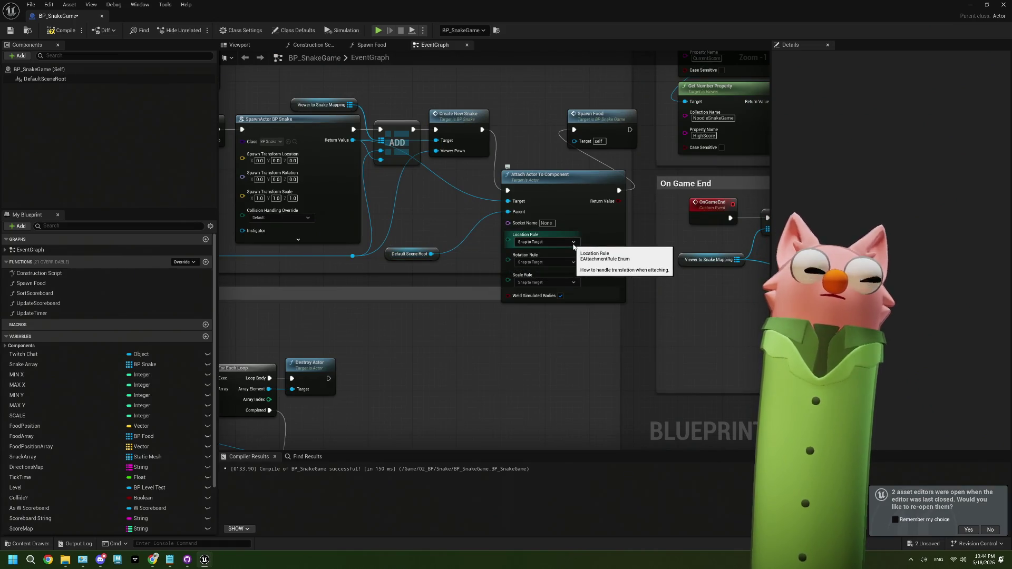
pyautogui.scroll(1, 567, 277)
pyautogui.click(546, 236)
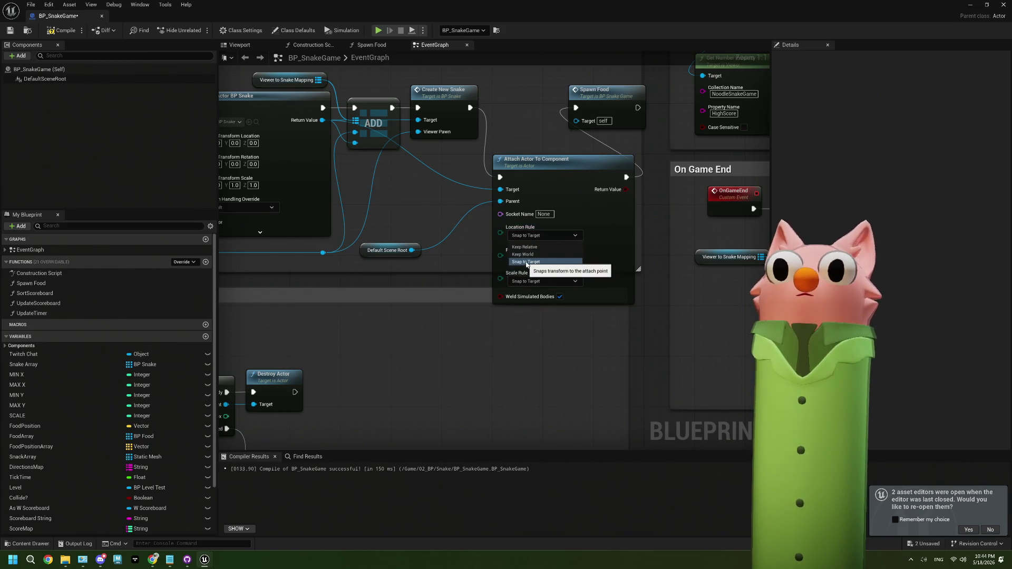
pyautogui.click(525, 262)
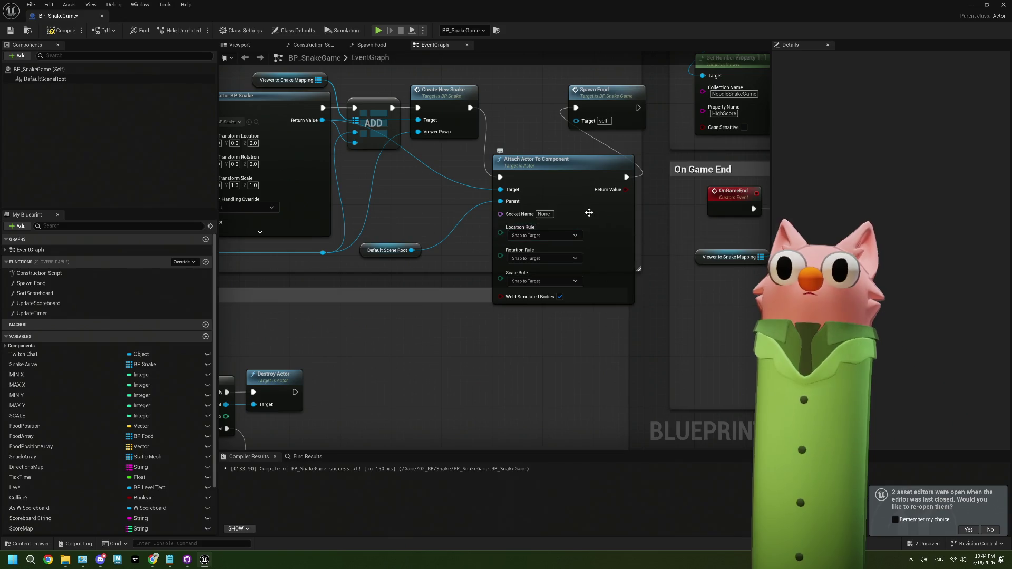
# Compile and save BP_SnakeGame
pyautogui.click(76, 30)
pyautogui.click(10, 30)
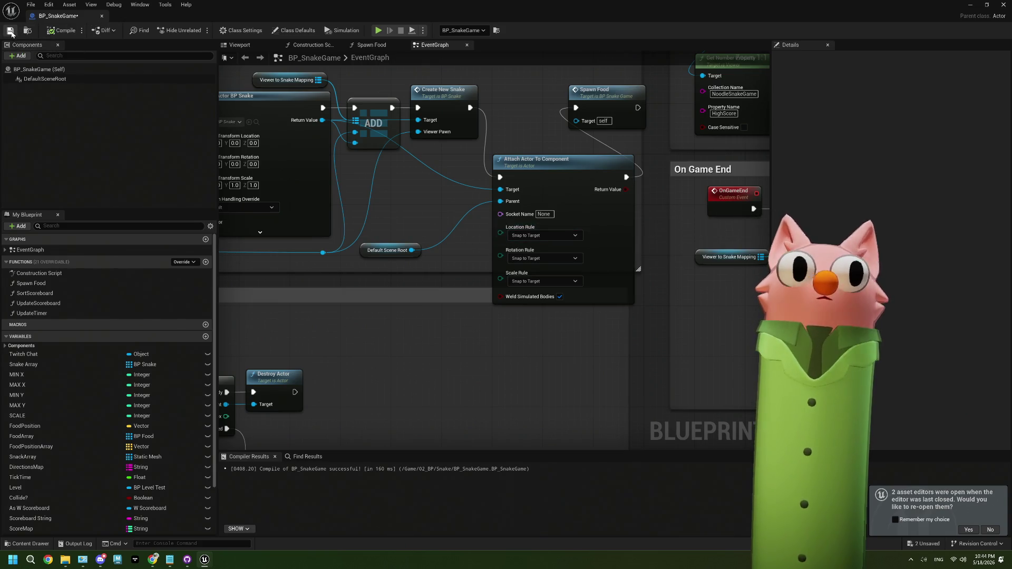
pyautogui.scroll(-5, 401, 280)
pyautogui.moveTo(402, 278)
pyautogui.mouseDown()
pyautogui.moveTo(447, 267)
pyautogui.moveTo(432, 306)
pyautogui.mouseUp()
pyautogui.scroll(3, 432, 306)
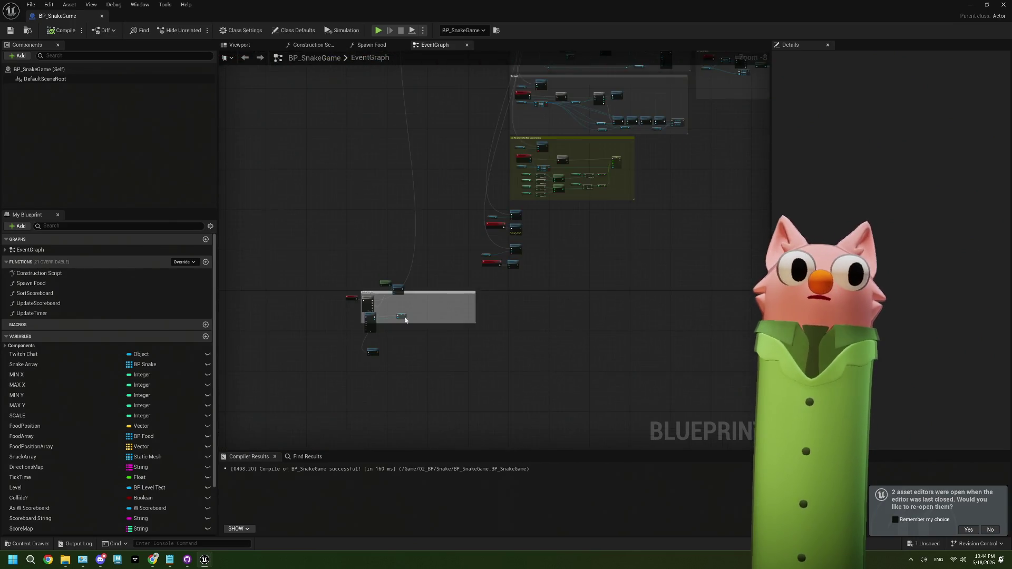
# Set the BP Level Test spawn rotation Z to -500 and recompile with F7
pyautogui.scroll(2, 375, 332)
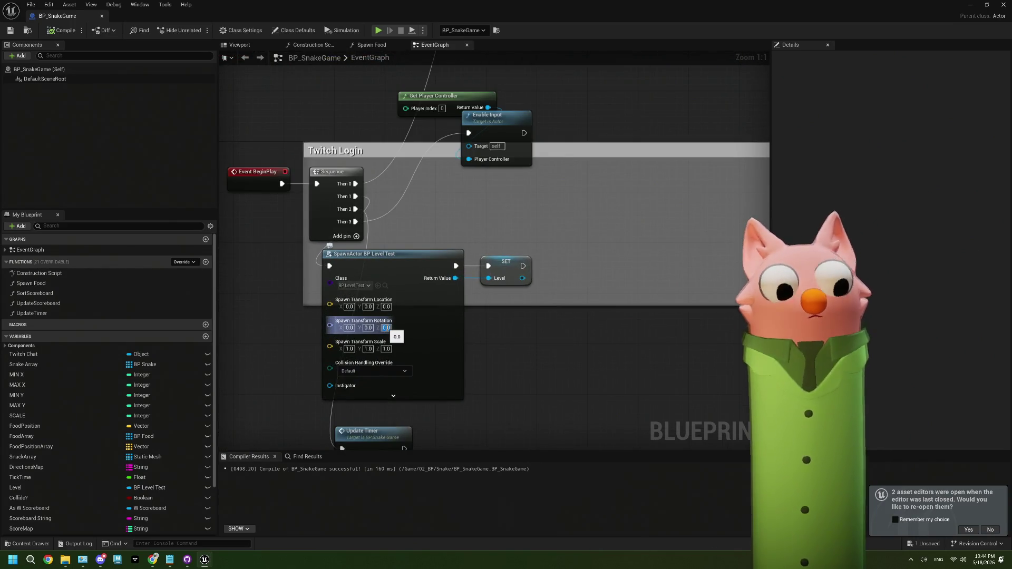
pyautogui.click(385, 327)
pyautogui.write('-50')
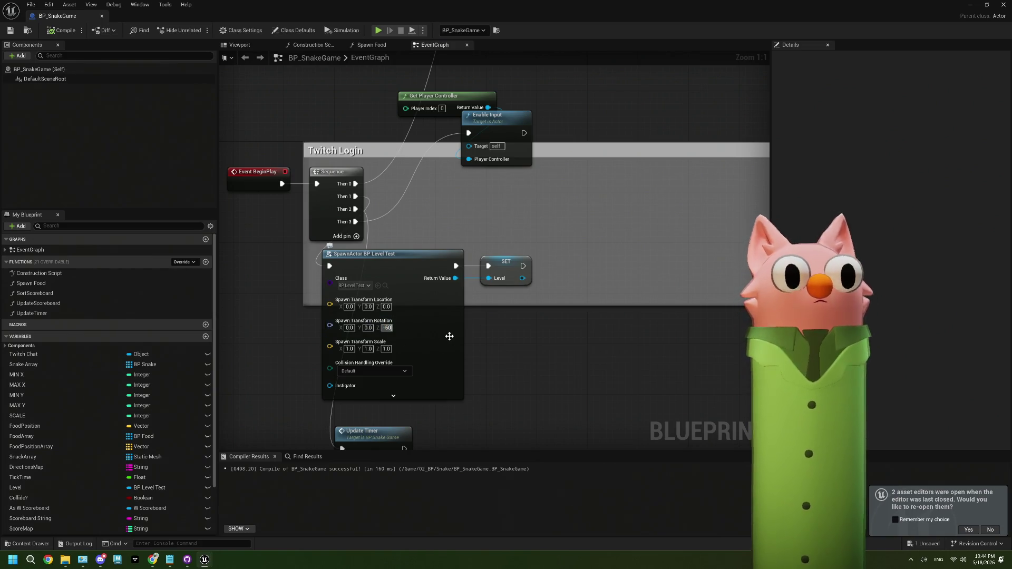
pyautogui.write('0.0')
pyautogui.press('Return')
pyautogui.press('F7')
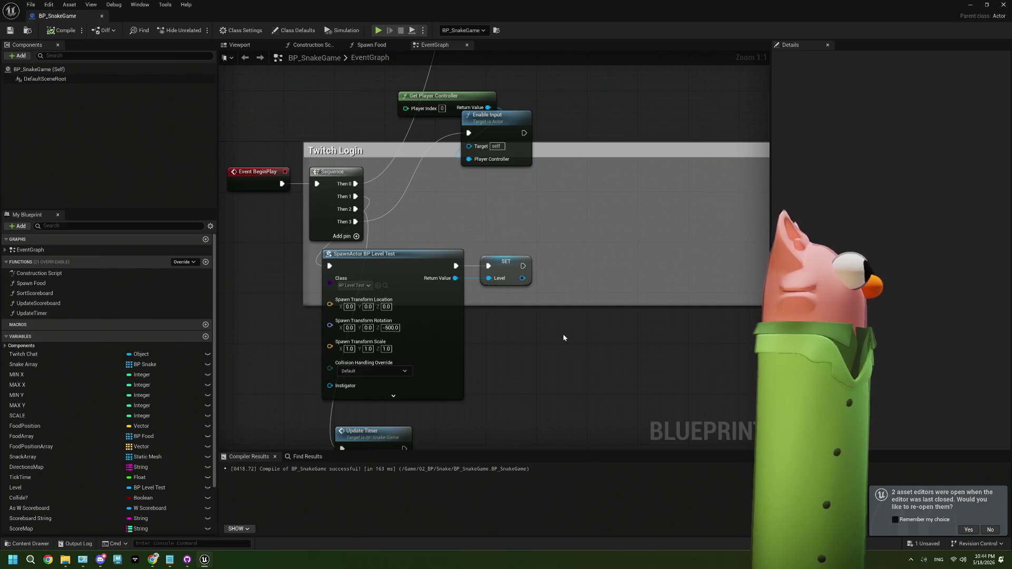
# Minimize the blueprint editor to return to the Noodlecat_Env level
pyautogui.scroll(-6, 563, 338)
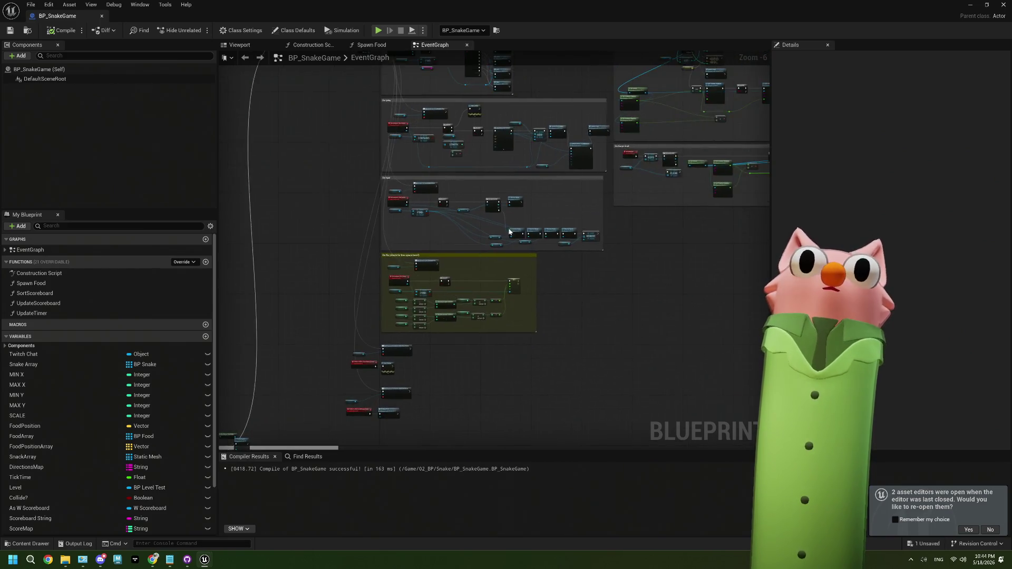
pyautogui.scroll(4, 514, 225)
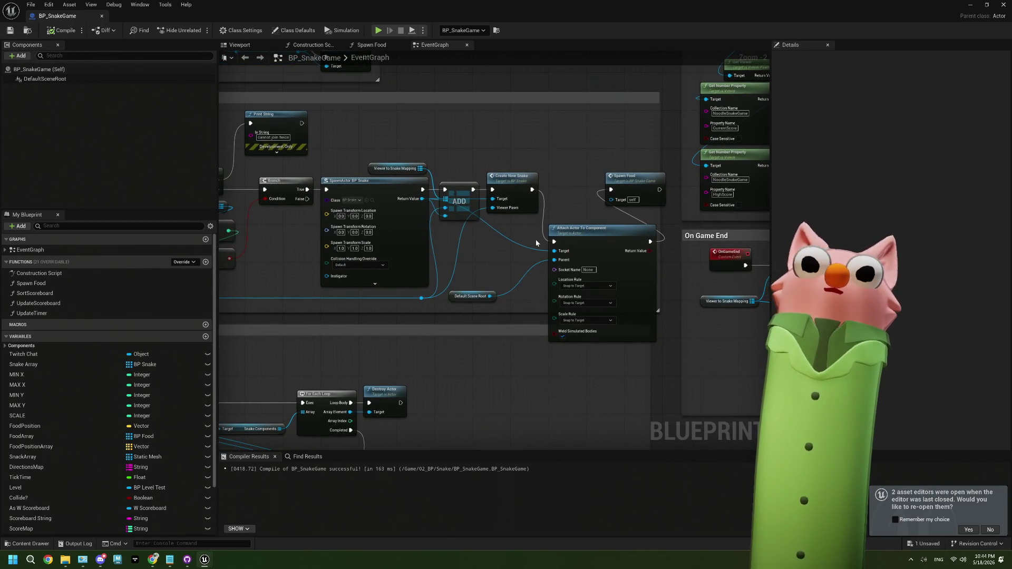
pyautogui.click(967, 5)
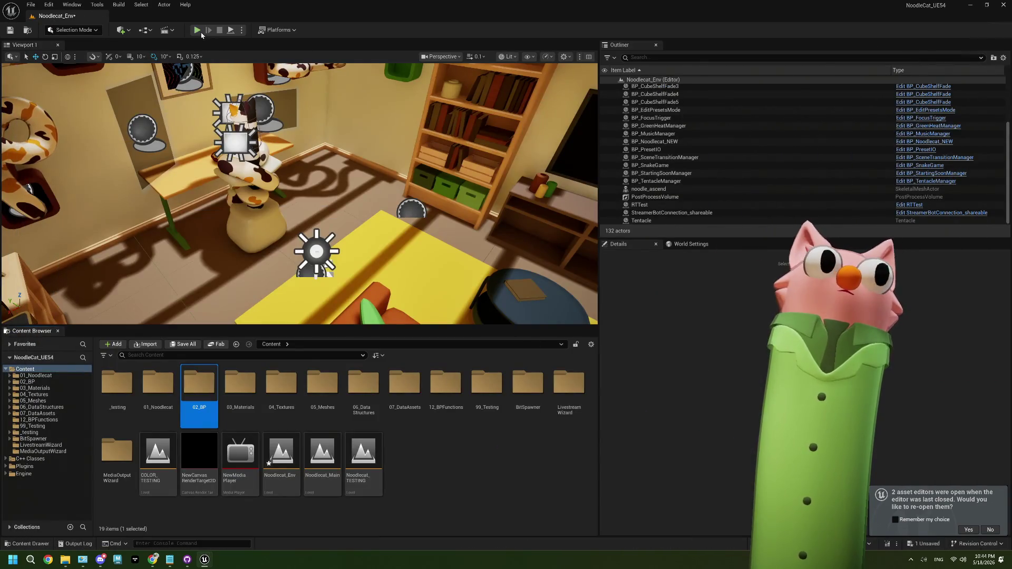
# Play-test Noodlecat_Env with Alt+P, then stop the session with Escape
pyautogui.hotkey('alt', 'p')
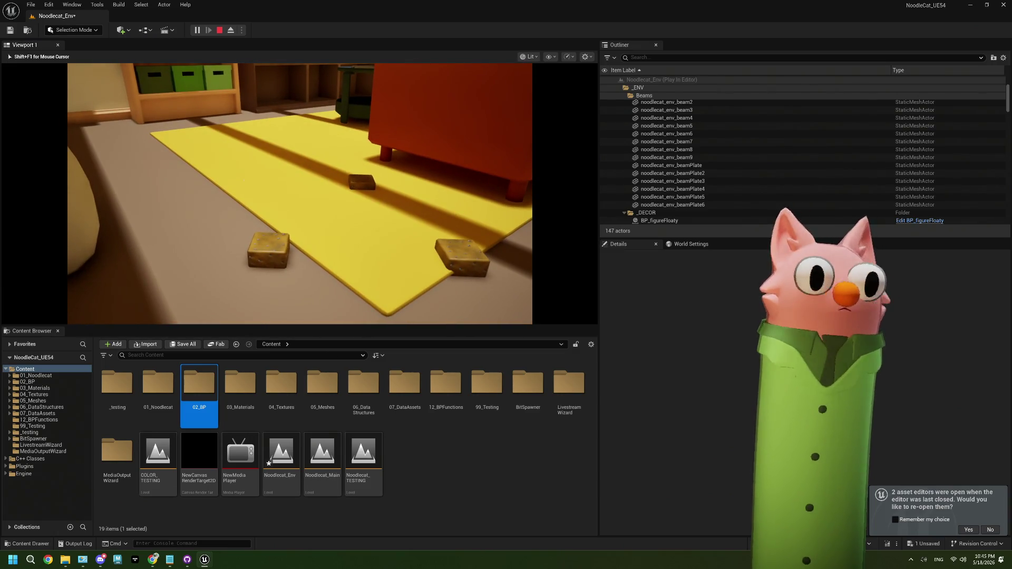
pyautogui.press('Escape')
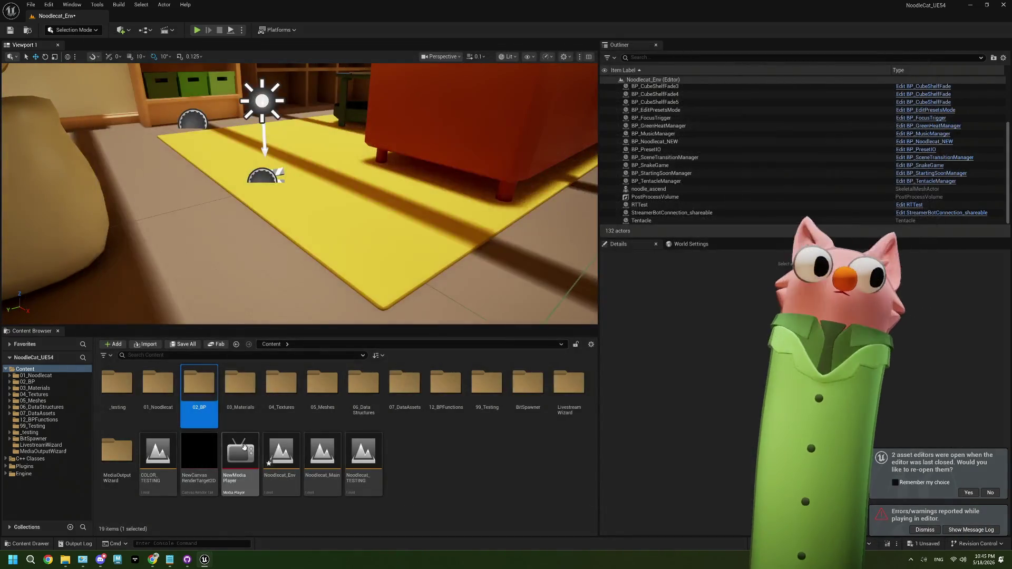
# Bring BP_SnakeGame forward, pan to the start and end game bindings, and restore its window
pyautogui.moveTo(204, 559)
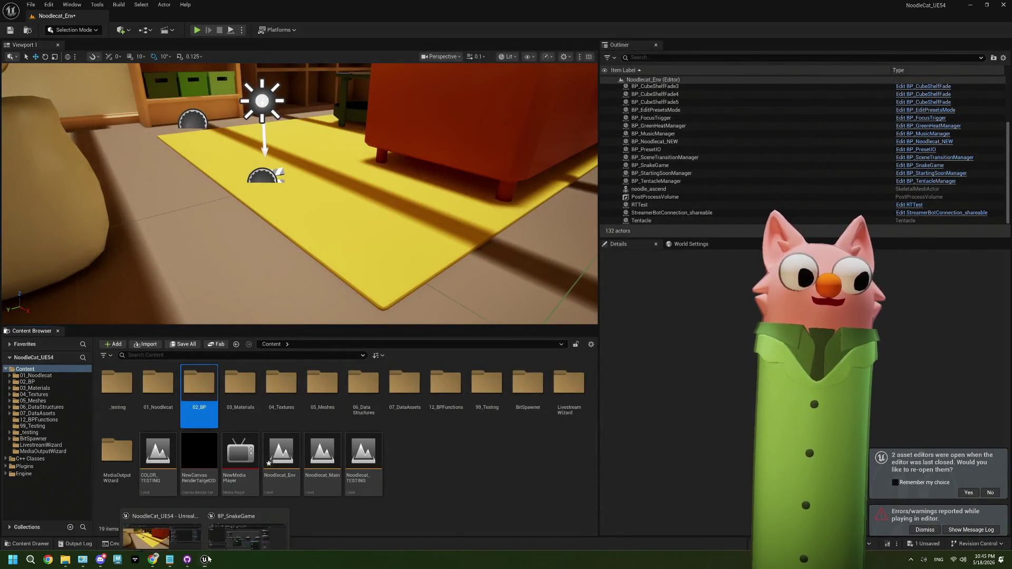
pyautogui.click(285, 494)
pyautogui.moveTo(355, 362); pyautogui.dragTo(445, 318)
pyautogui.moveTo(307, 407)
pyautogui.mouseDown()
pyautogui.moveTo(316, 364)
pyautogui.moveTo(454, 354)
pyautogui.mouseUp()
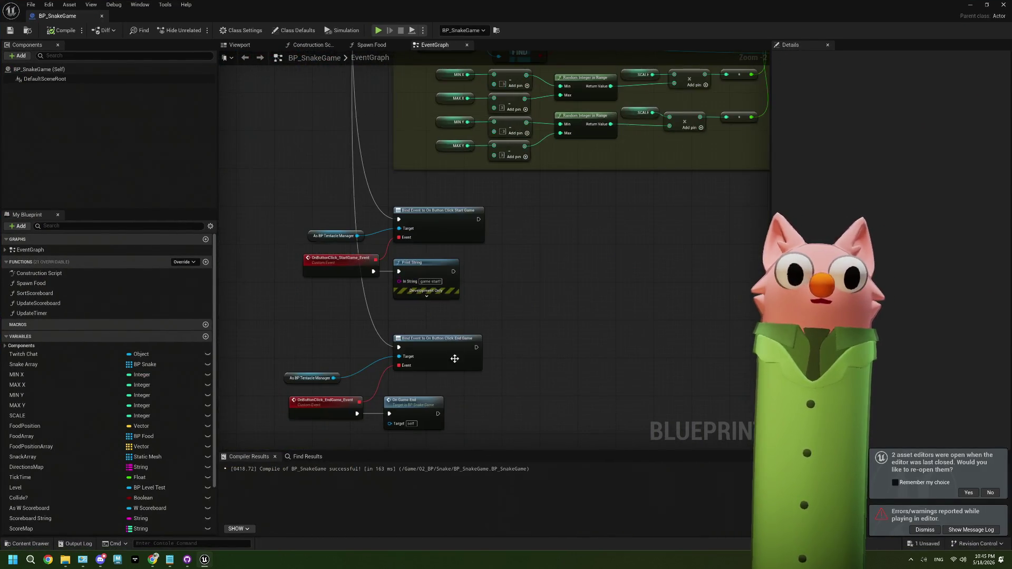
pyautogui.doubleClick(610, 5)
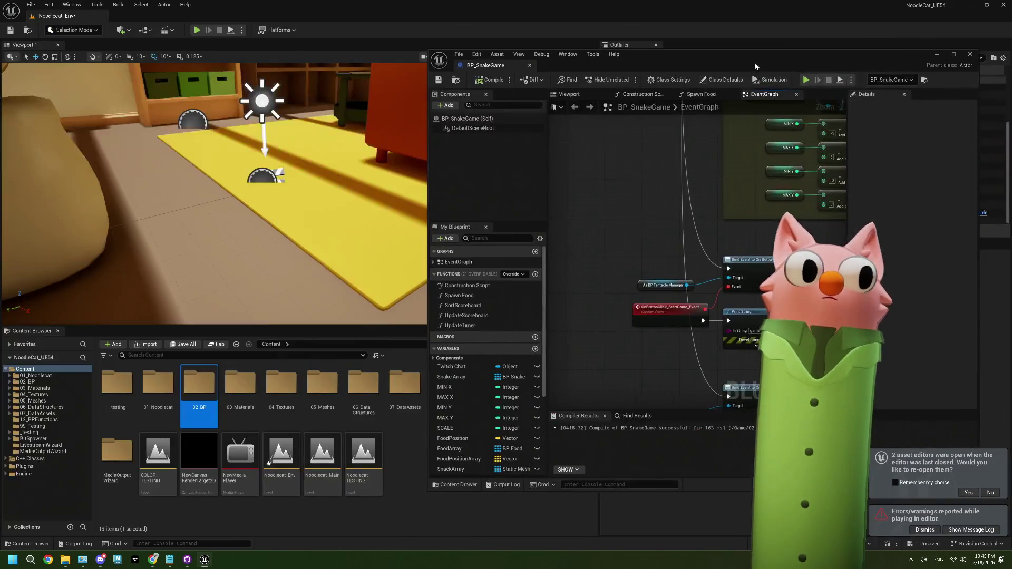
# Open the 02_BP folder and then its Snake subfolder
pyautogui.doubleClick(198, 390)
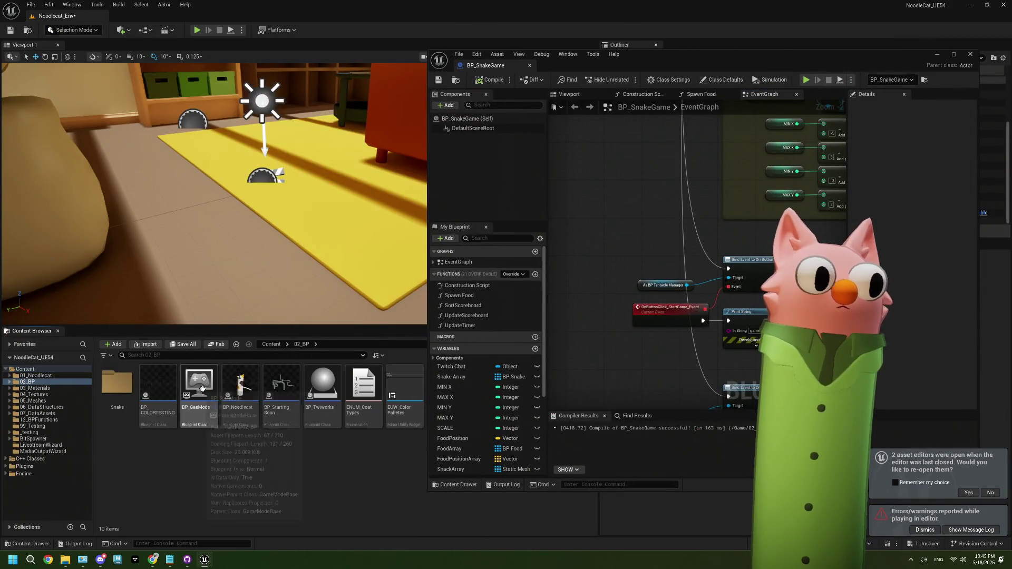
pyautogui.click(120, 394)
pyautogui.doubleClick(120, 394)
# Open the BP_Snake blueprint, then return to the BP_SnakeGame tab
pyautogui.click(281, 390)
pyautogui.doubleClick(685, 60)
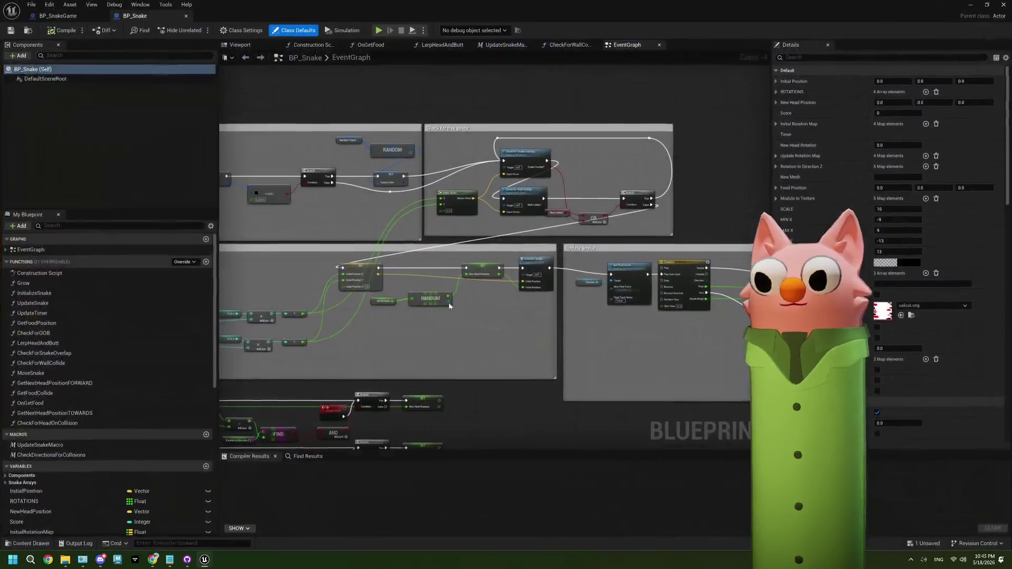
pyautogui.click(48, 16)
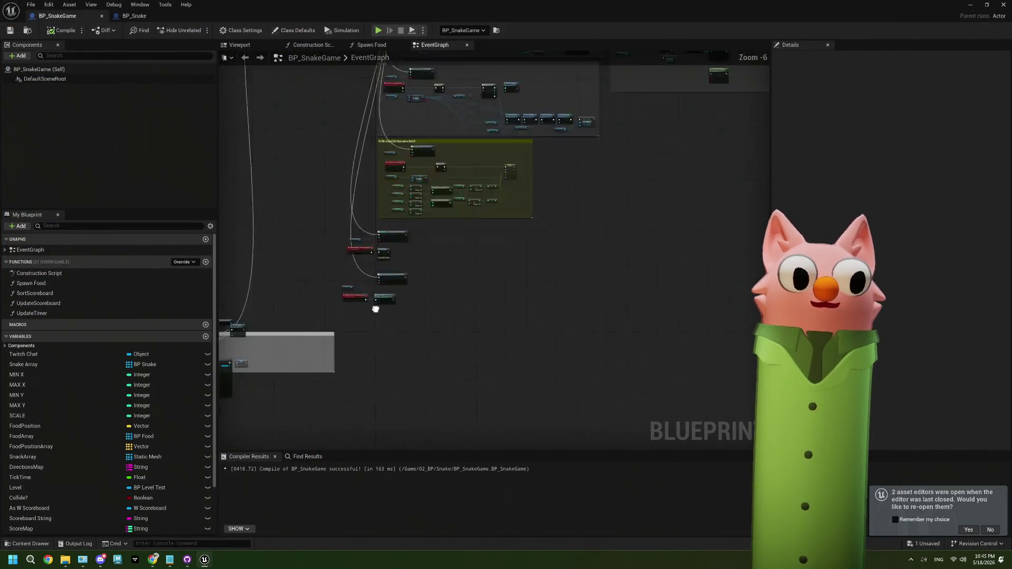
# Reset spawn rotation Z to 0, set location Z to -500, then compile and save
pyautogui.click(364, 310)
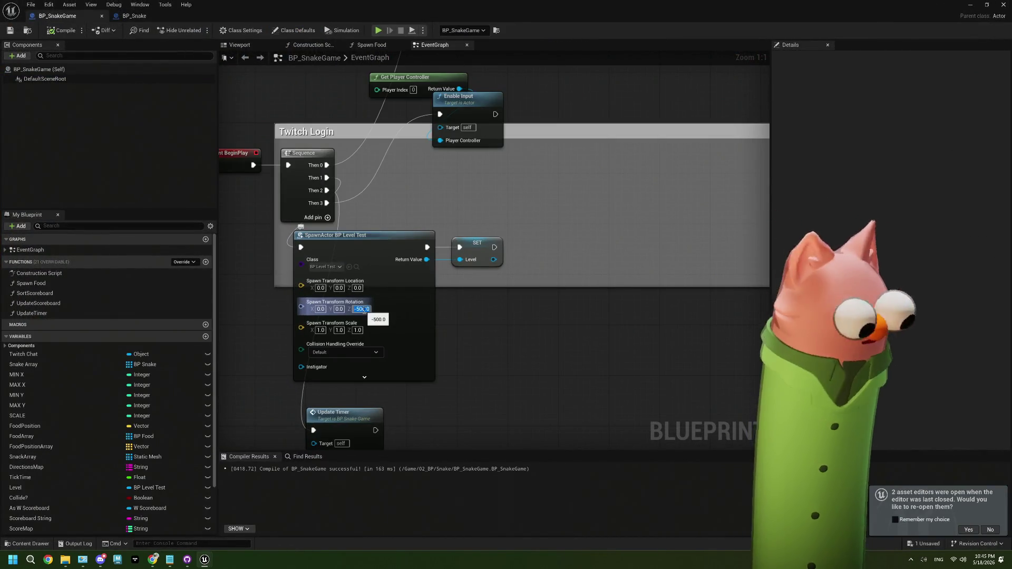
pyautogui.click(357, 288)
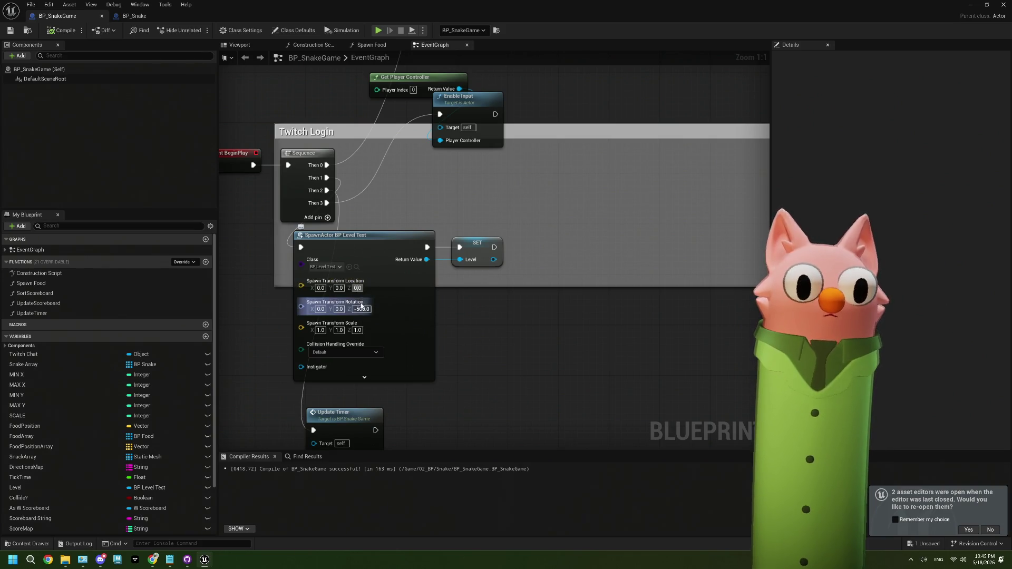
pyautogui.press('BackSpace')
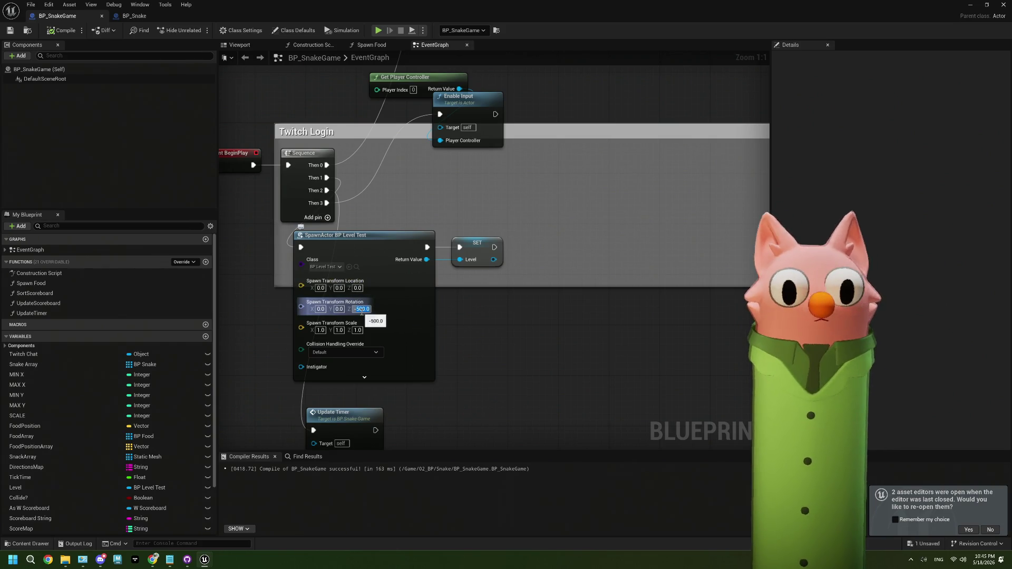
pyautogui.click(361, 311)
pyautogui.write('0')
pyautogui.press('Return')
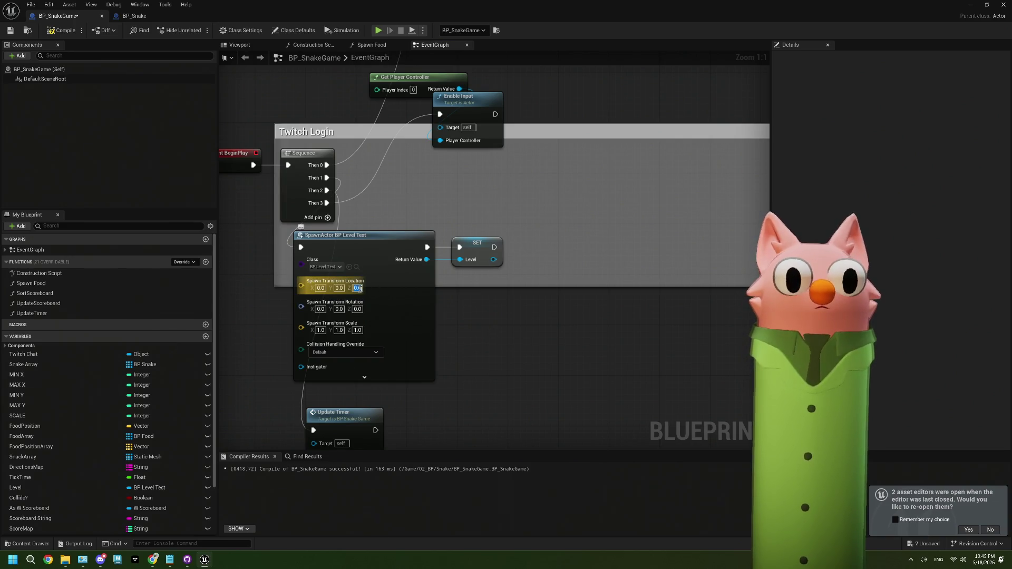
pyautogui.write('-500.0')
pyautogui.click(62, 30)
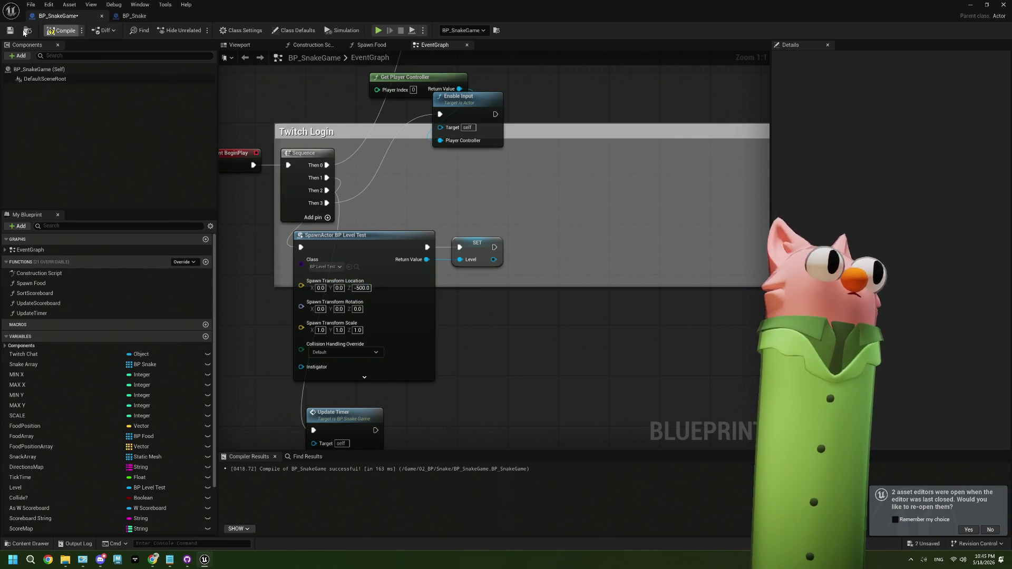
pyautogui.click(10, 30)
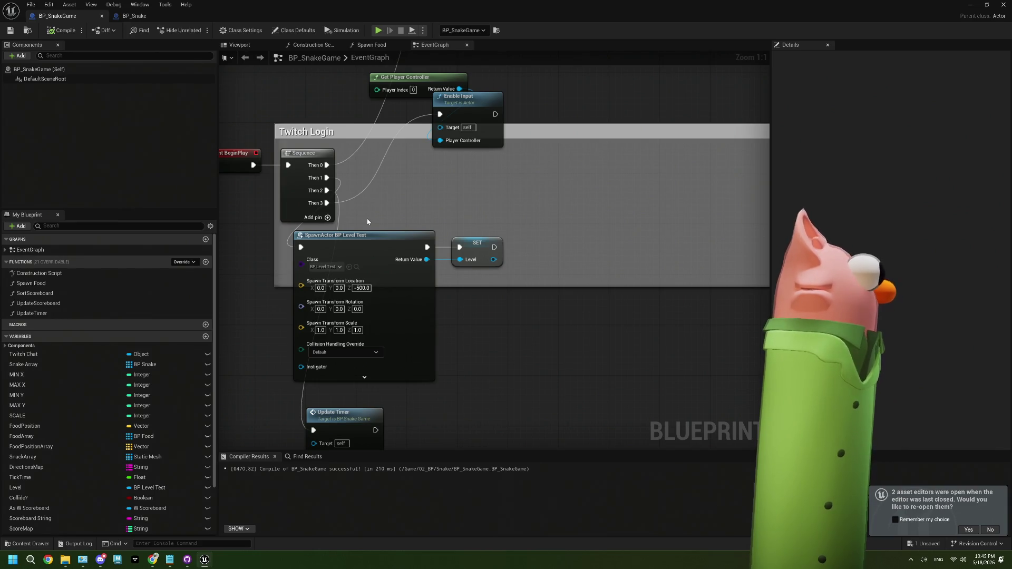
# Review the Attach Actor To Component node, save BP_SnakeGame and close its editor
pyautogui.scroll(-4, 367, 222)
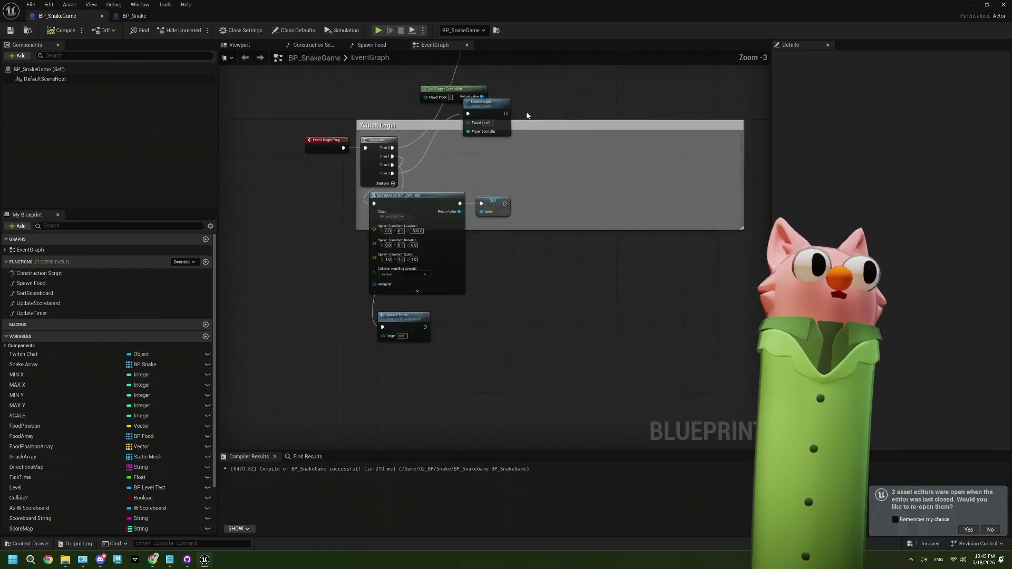
pyautogui.moveTo(566, 158); pyautogui.dragTo(530, 261)
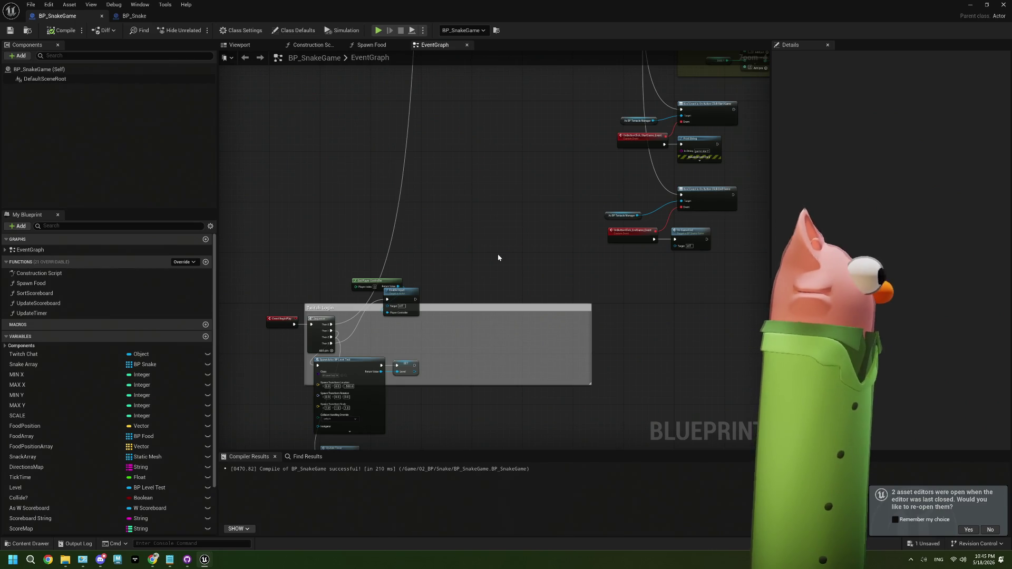
pyautogui.scroll(-3, 543, 172)
pyautogui.scroll(3, 489, 239)
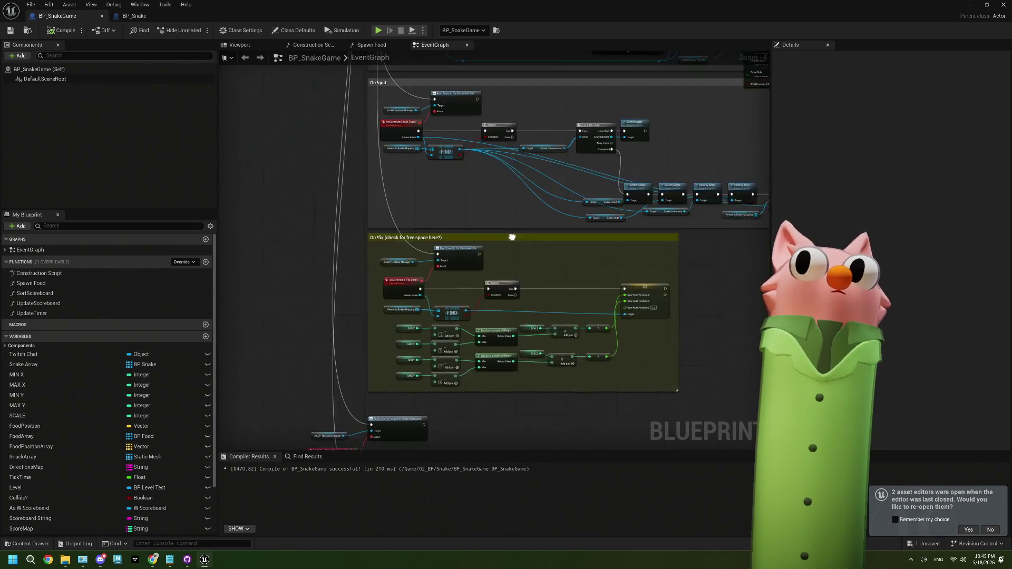
pyautogui.scroll(2, 516, 231)
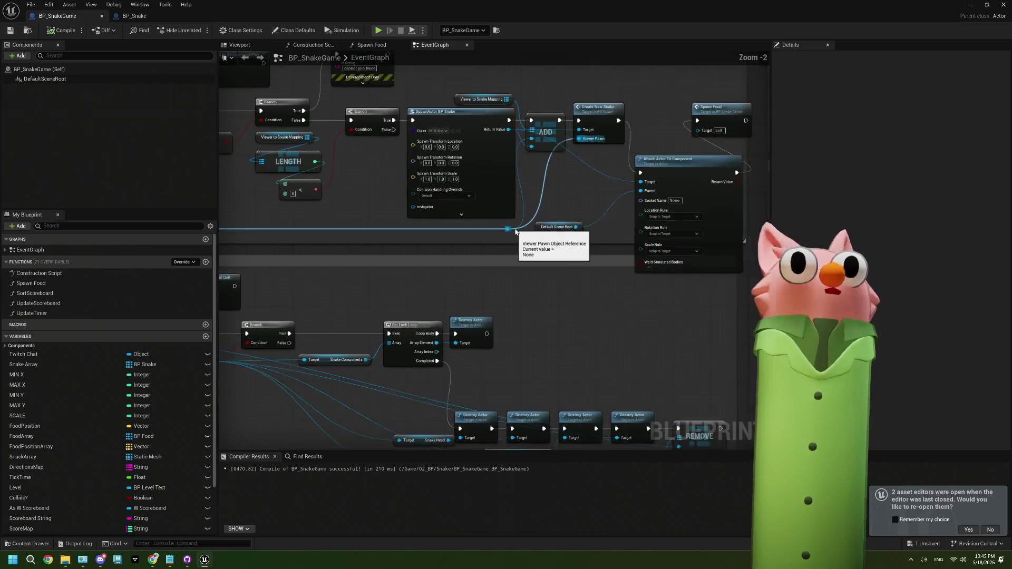
pyautogui.scroll(1, 515, 231)
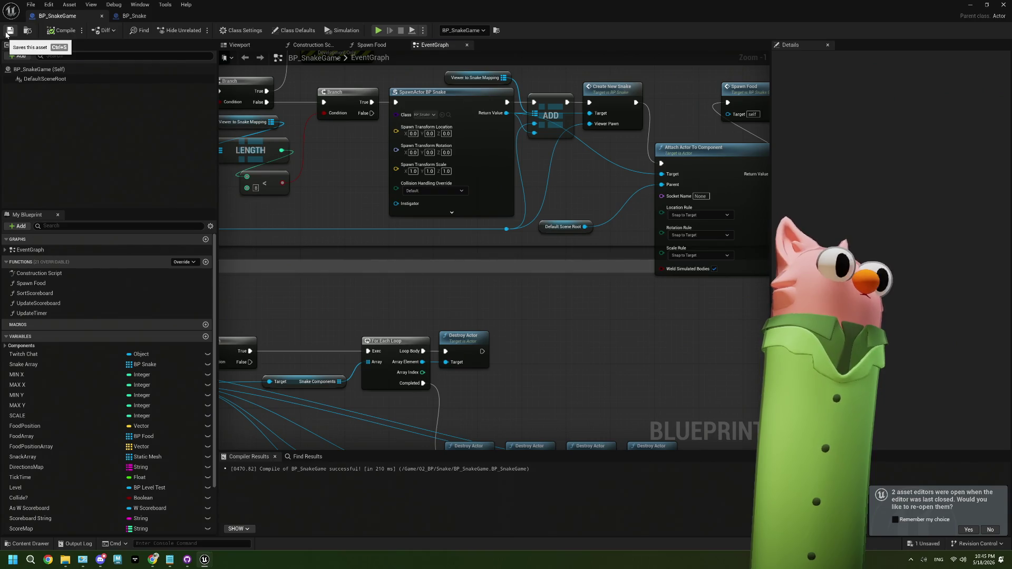
pyautogui.click(10, 30)
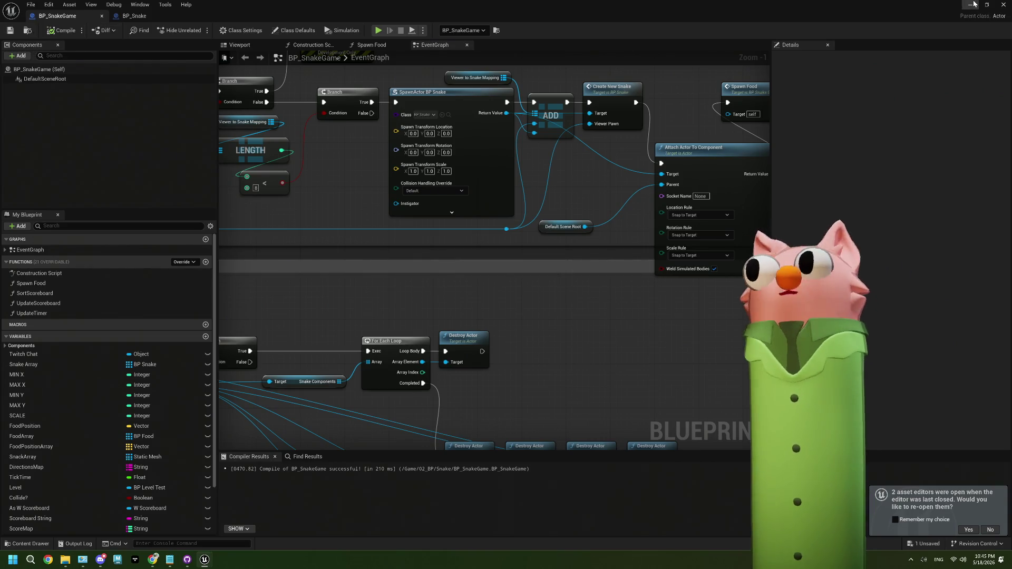
pyautogui.click(1003, 5)
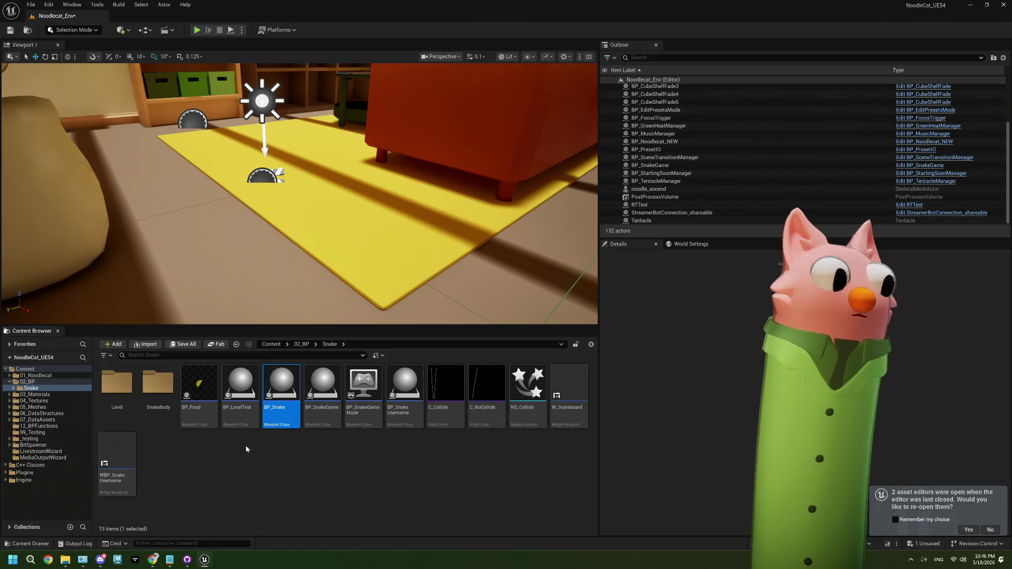
# With the top-level Content folder listed, run the Noodlecat_Env snake game in the editor, then stop it
pyautogui.click(25, 369)
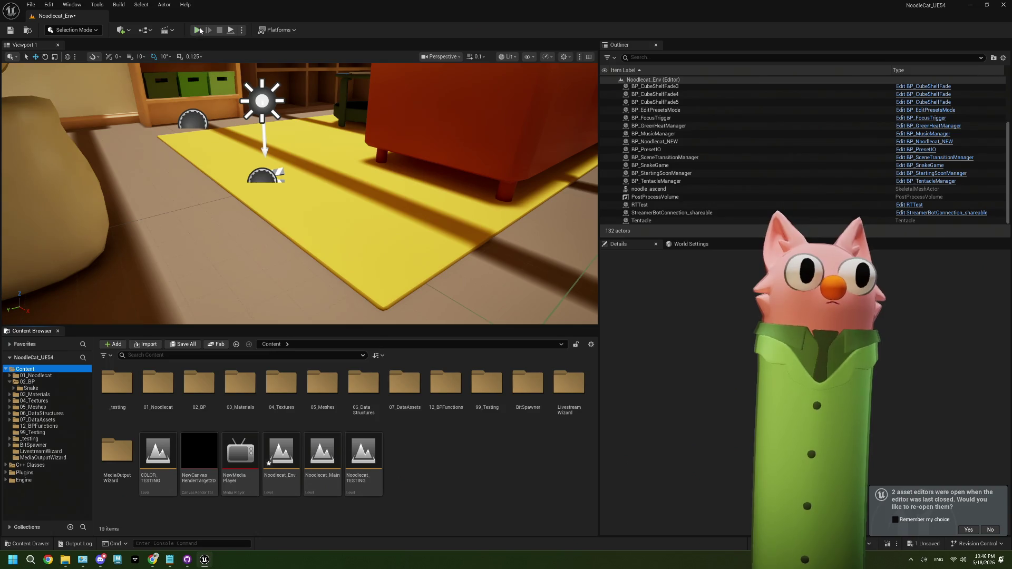
pyautogui.hotkey('alt', 'p')
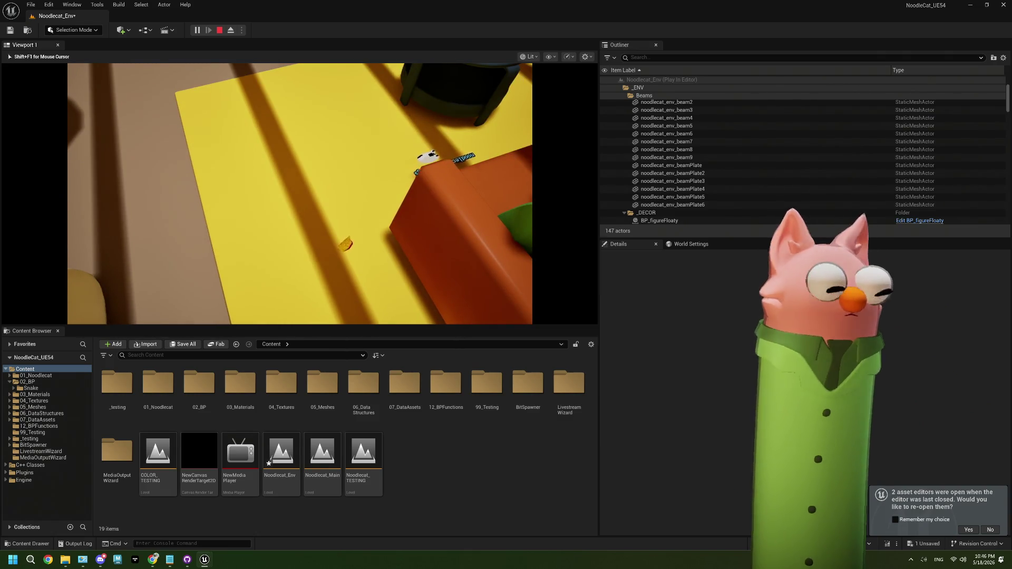
pyautogui.press('Escape')
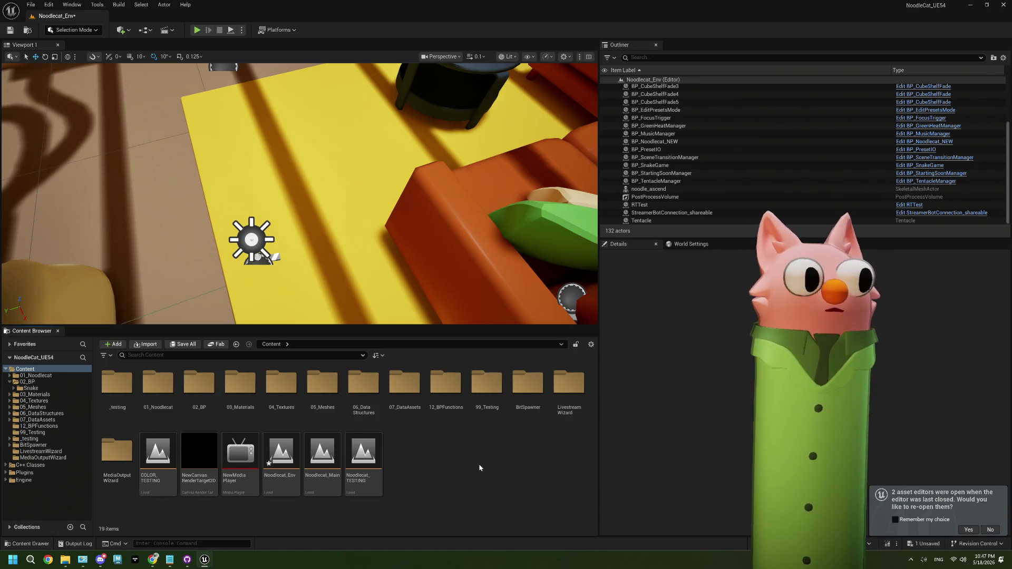
# Search the web for 'ue5 transform level' in a new Chrome tab
pyautogui.click(153, 562)
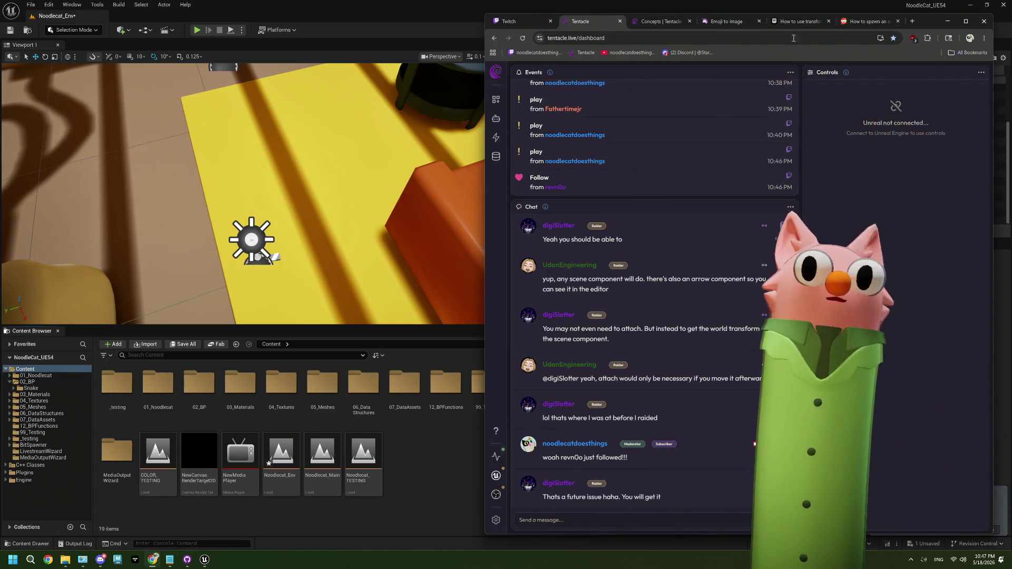
pyautogui.click(911, 21)
pyautogui.write('ue5 t')
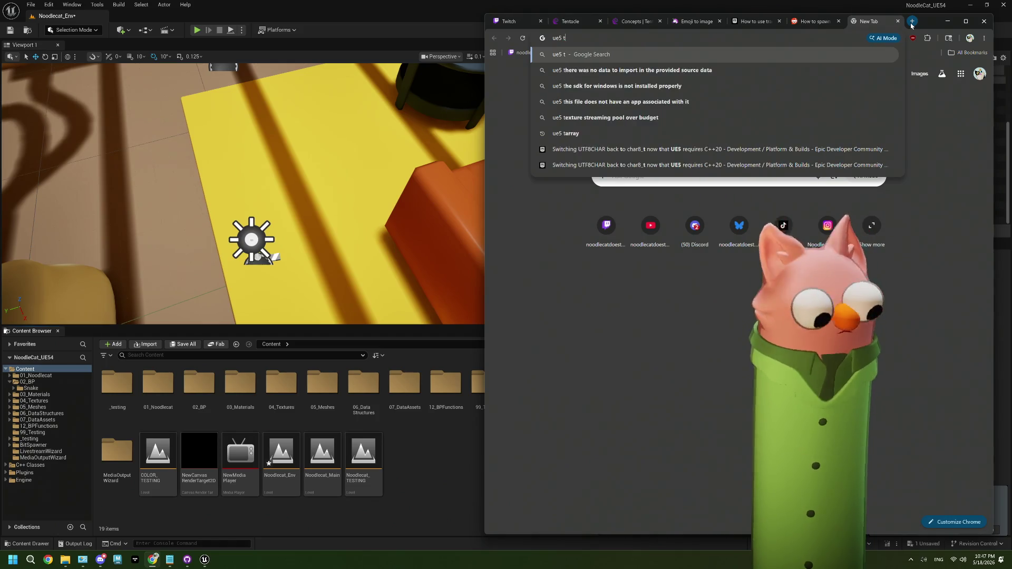
pyautogui.write('ransform leve')
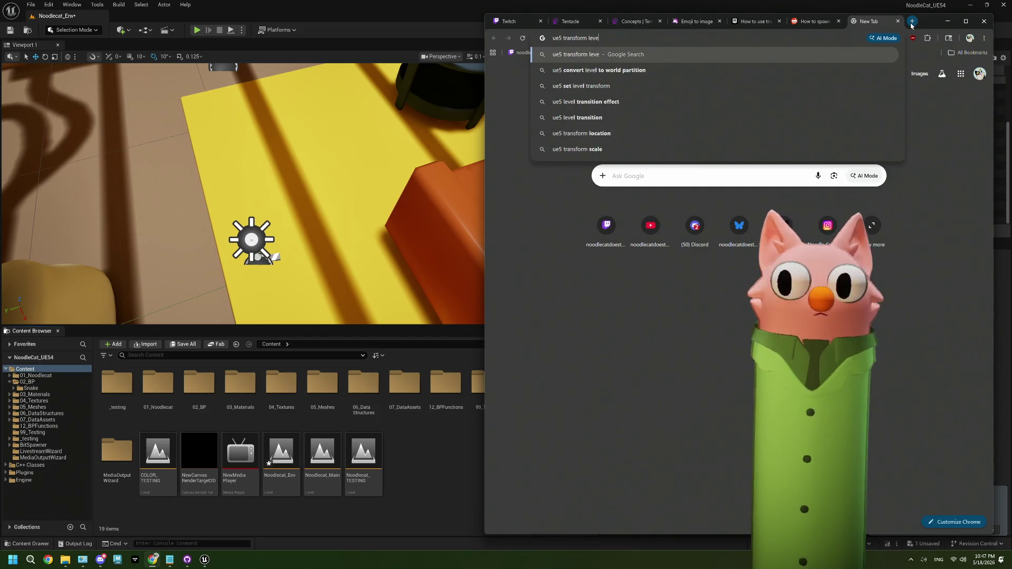
pyautogui.write('l')
pyautogui.press('Return')
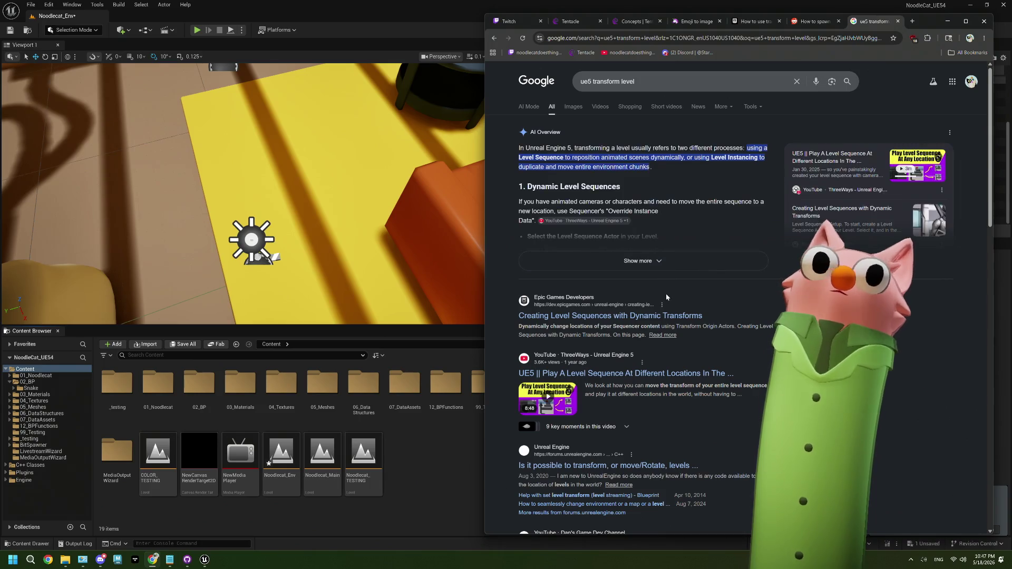
# Read down the Unreal forum thread on moving levels programmatically, then switch back to the editor
pyautogui.scroll(-3, 666, 297)
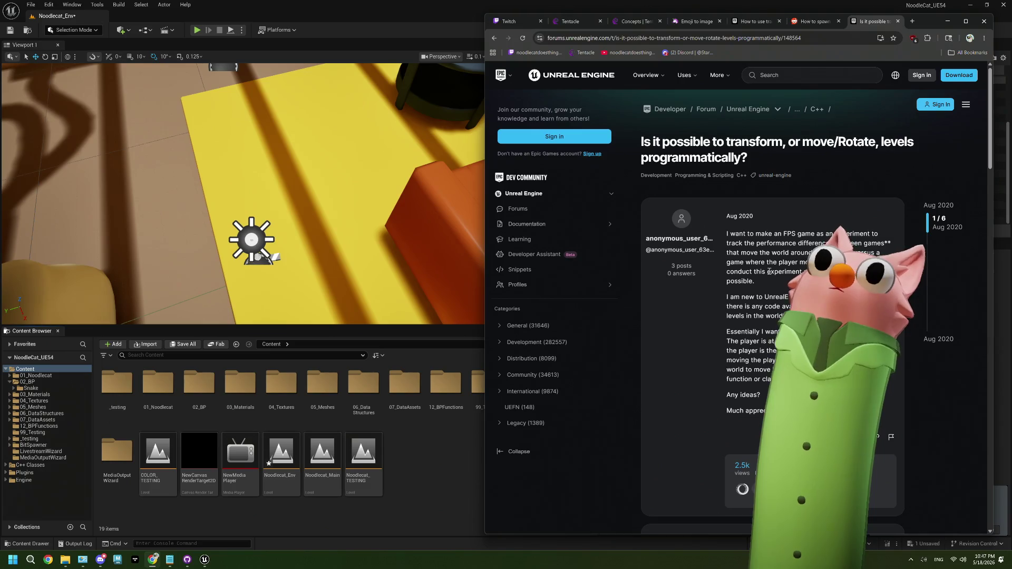
pyautogui.scroll(-3, 581, 311)
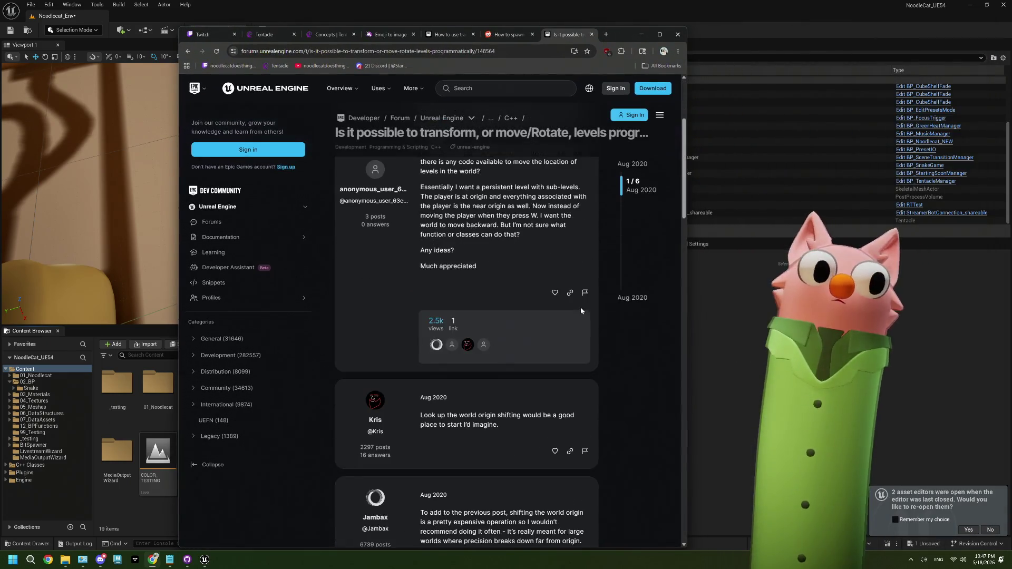
pyautogui.scroll(-2, 581, 311)
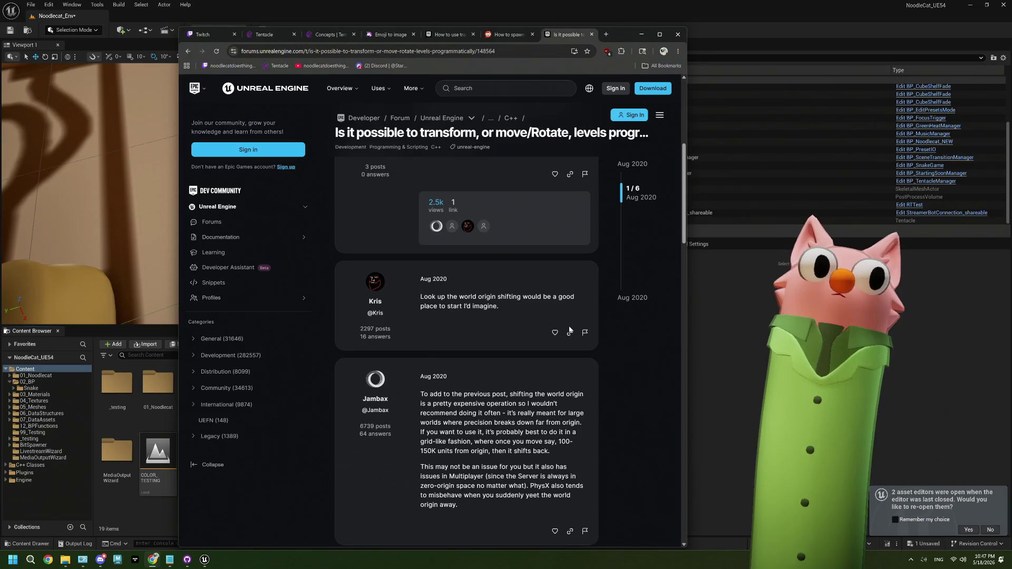
pyautogui.scroll(-1, 569, 331)
pyautogui.scroll(-3, 569, 330)
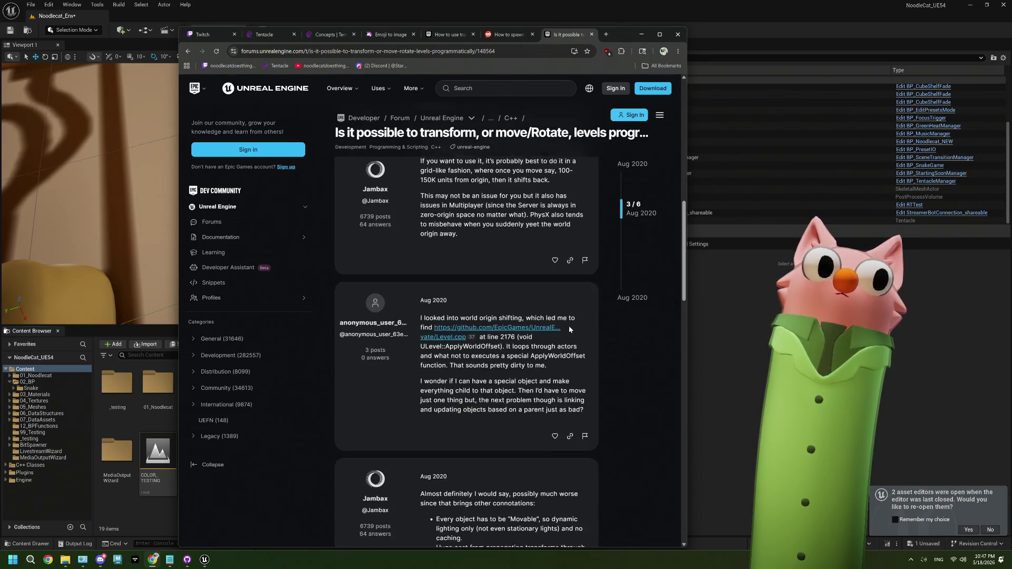
pyautogui.scroll(-1, 568, 325)
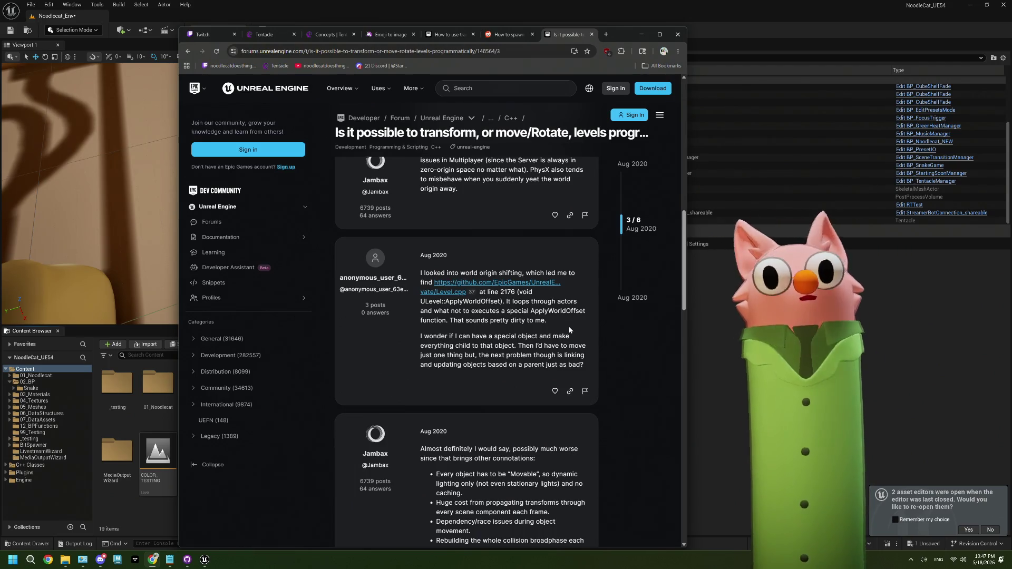
pyautogui.scroll(-1, 568, 327)
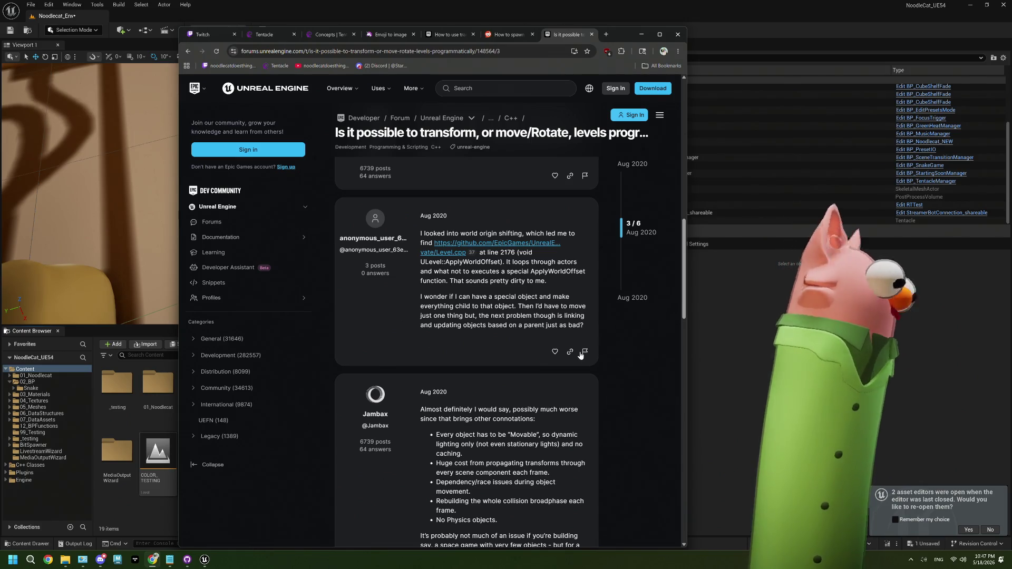
pyautogui.scroll(-3, 578, 352)
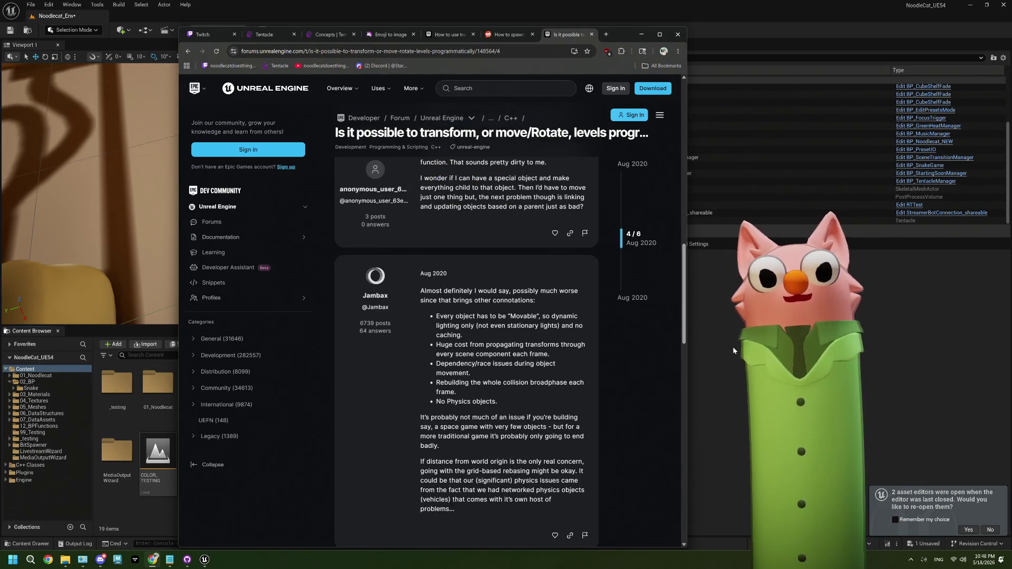
pyautogui.press('pagedown')
pyautogui.hotkey('alt', 'Tab')
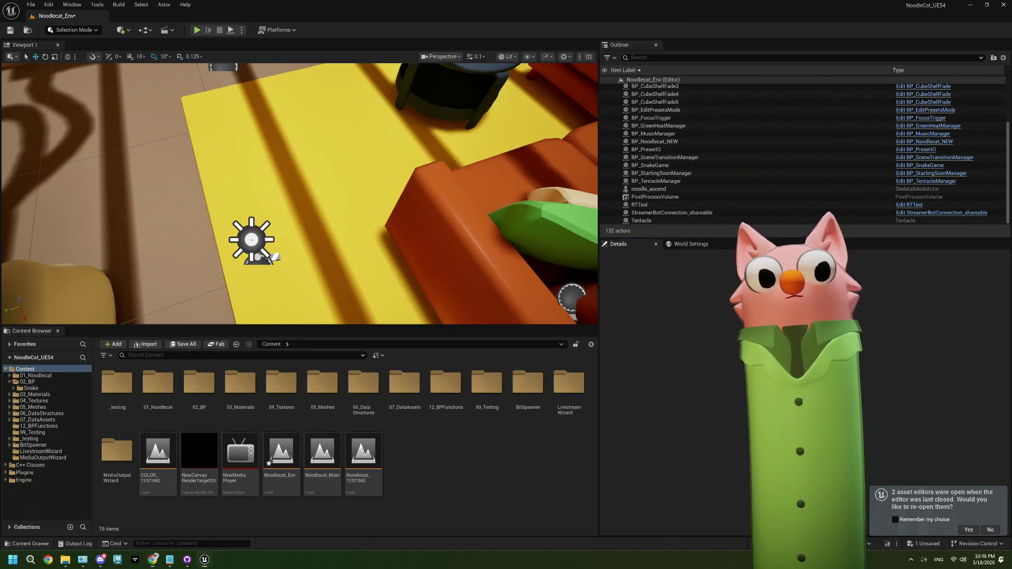
# Save the Noodlecat_Env level with the toolbar Save button
pyautogui.click(10, 30)
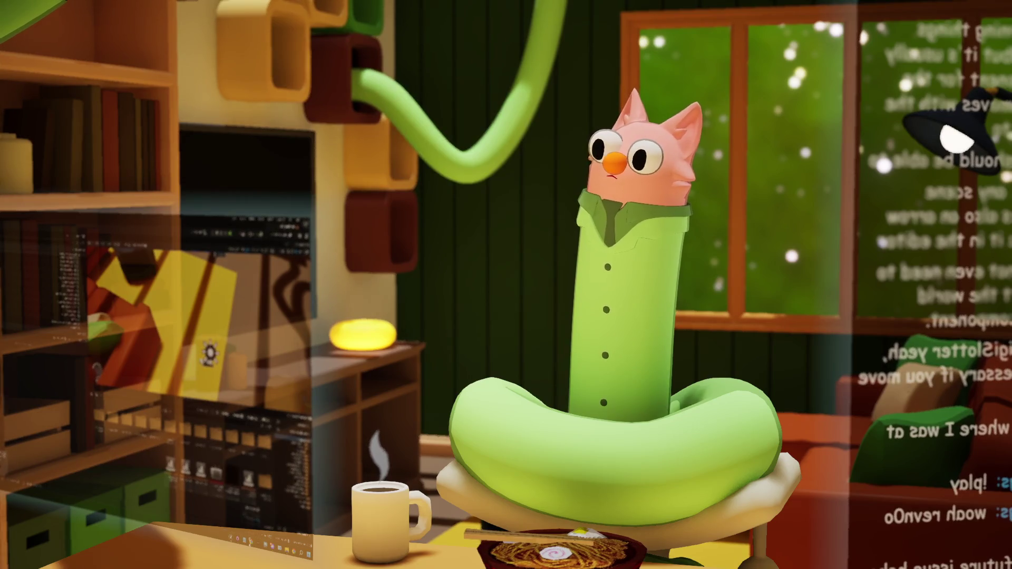
pyautogui.hotkey('alt', 'Tab')
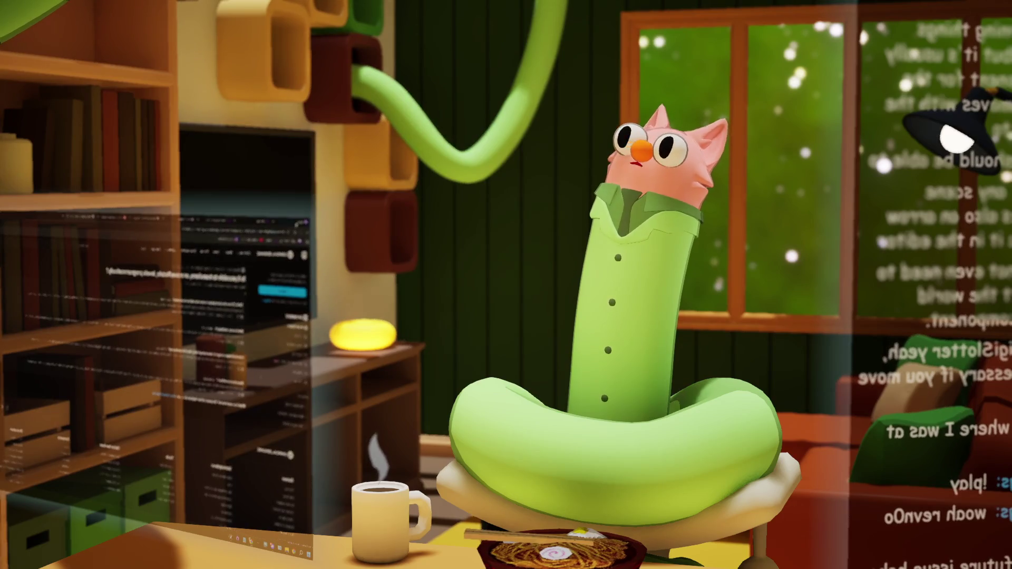
pyautogui.hotkey('alt', 'Tab')
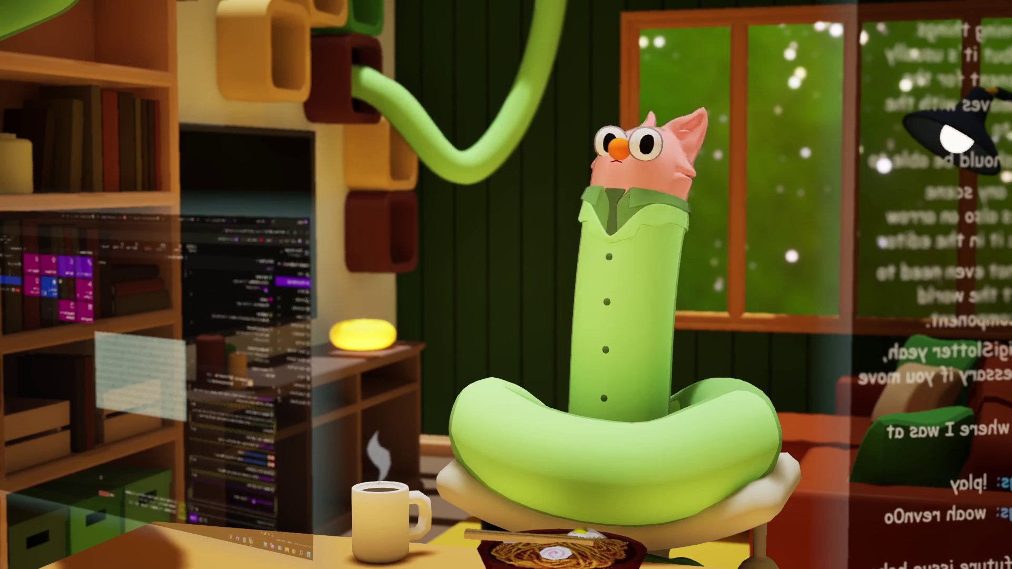
pyautogui.hotkey('alt', 'Tab')
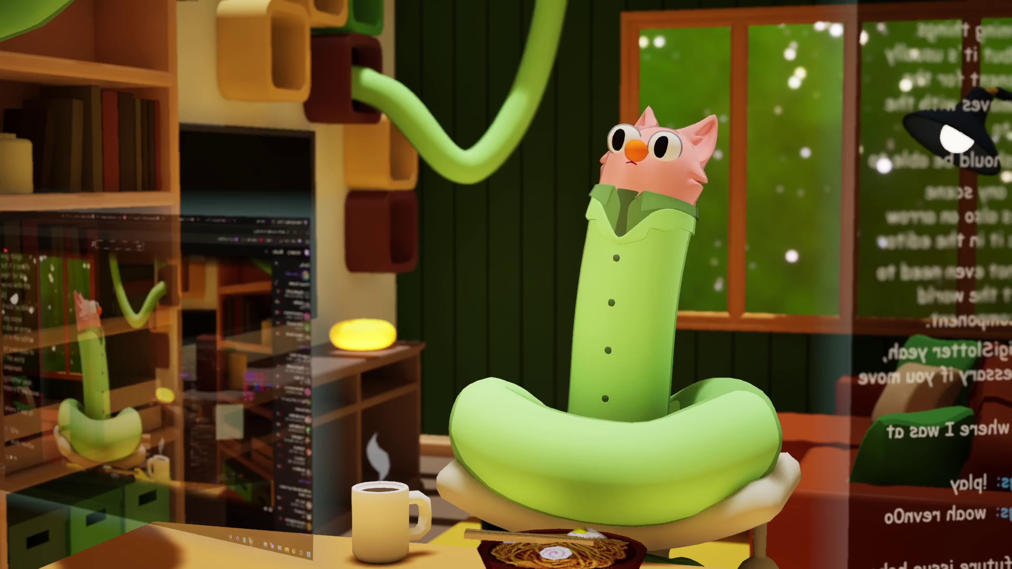